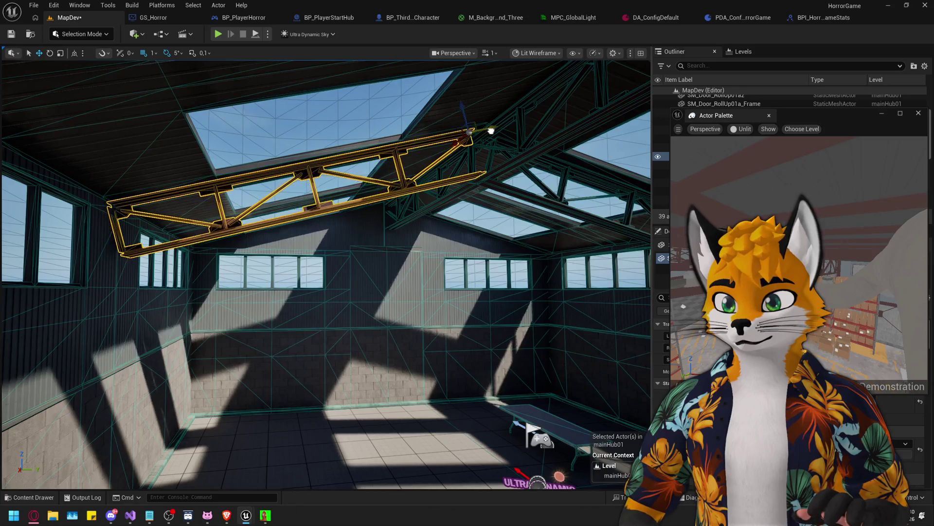
# Bring the view down to the roof truss and walls, then move the Actor Palette and aim its preview at a beam
pyautogui.moveTo(481, 132)
pyautogui.mouseDown()
pyautogui.moveTo(470, 112)
pyautogui.moveTo(453, 127)
pyautogui.mouseUp()
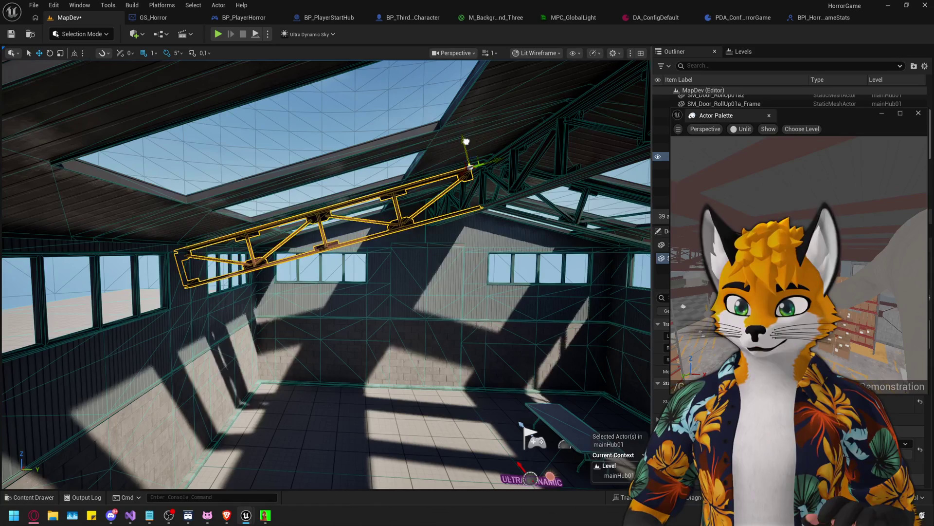
pyautogui.moveTo(465, 140); pyautogui.dragTo(462, 131)
pyautogui.moveTo(421, 176)
pyautogui.mouseDown()
pyautogui.moveTo(379, 180)
pyautogui.moveTo(387, 178)
pyautogui.moveTo(353, 154)
pyautogui.mouseUp()
pyautogui.moveTo(800, 119)
pyautogui.mouseDown()
pyautogui.moveTo(499, 122)
pyautogui.moveTo(696, 122)
pyautogui.mouseUp()
pyautogui.moveTo(685, 243); pyautogui.dragTo(678, 266)
pyautogui.moveTo(326, 272); pyautogui.dragTo(326, 272)
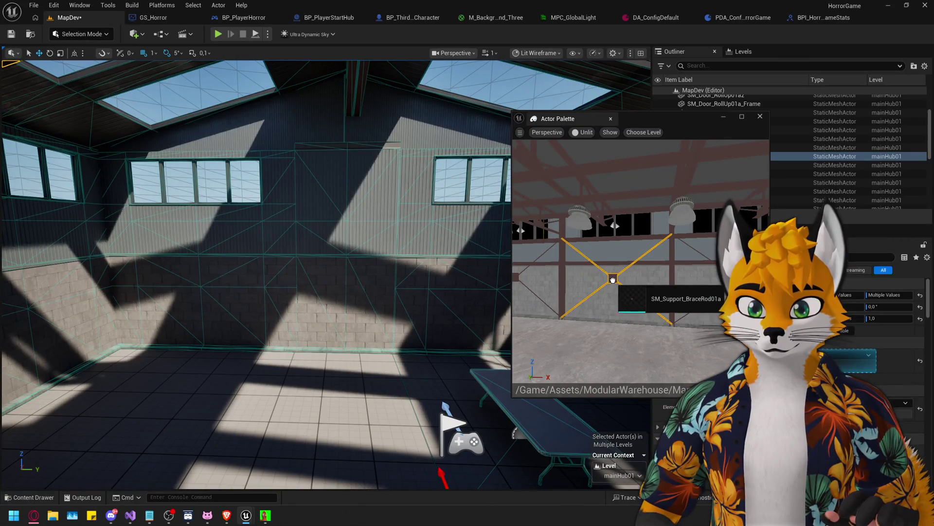
# Drop SM_Support_Beam01a into the warehouse and slide it along X against the wall to -867
pyautogui.moveTo(560, 285); pyautogui.dragTo(334, 273)
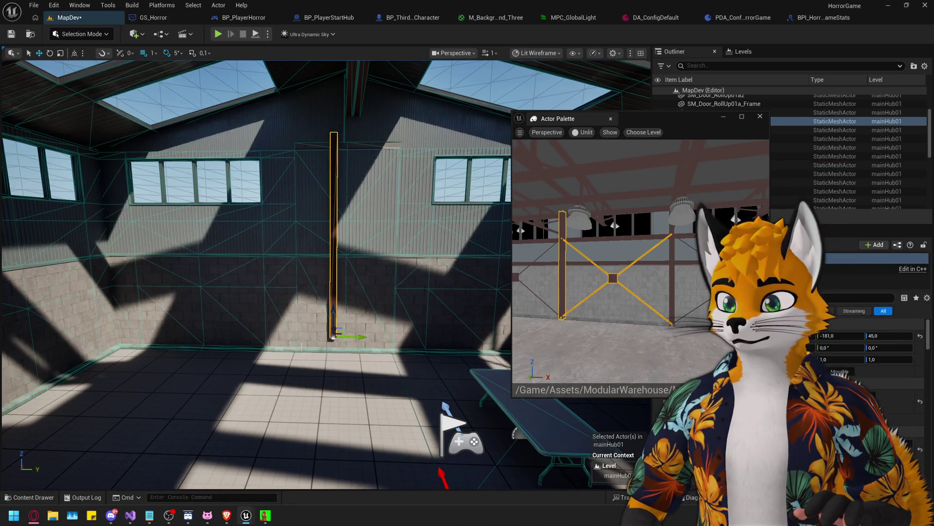
pyautogui.moveTo(562, 269); pyautogui.dragTo(562, 269)
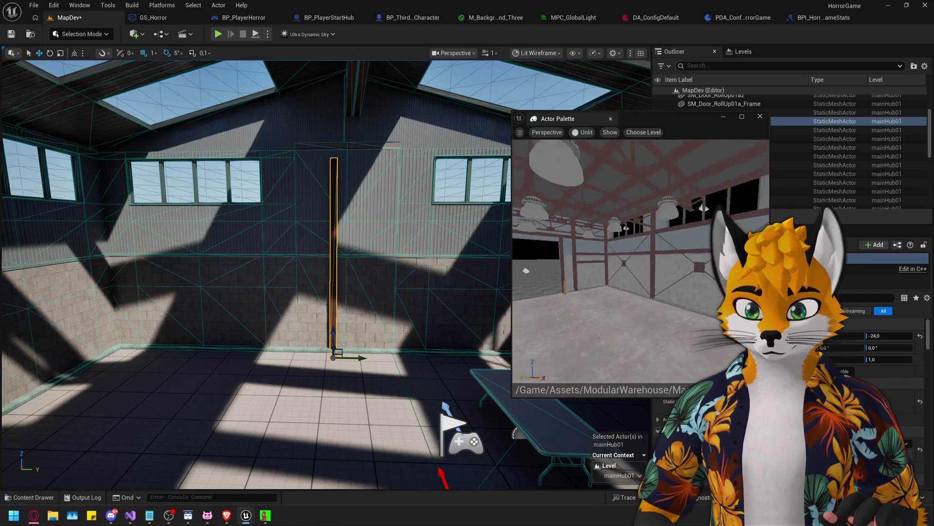
pyautogui.moveTo(446, 370); pyautogui.dragTo(445, 371)
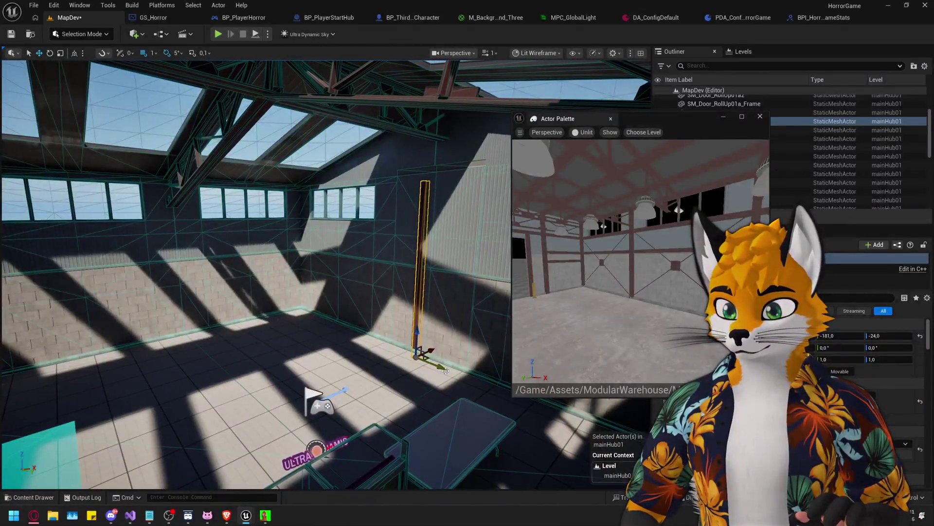
pyautogui.moveTo(374, 354)
pyautogui.mouseDown()
pyautogui.moveTo(206, 324)
pyautogui.moveTo(222, 324)
pyautogui.mouseUp()
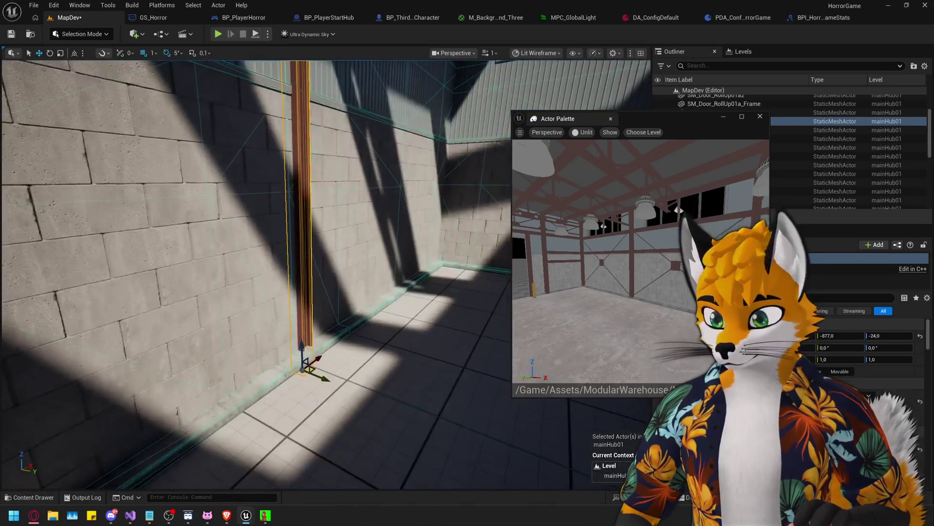
pyautogui.moveTo(325, 379); pyautogui.dragTo(321, 377)
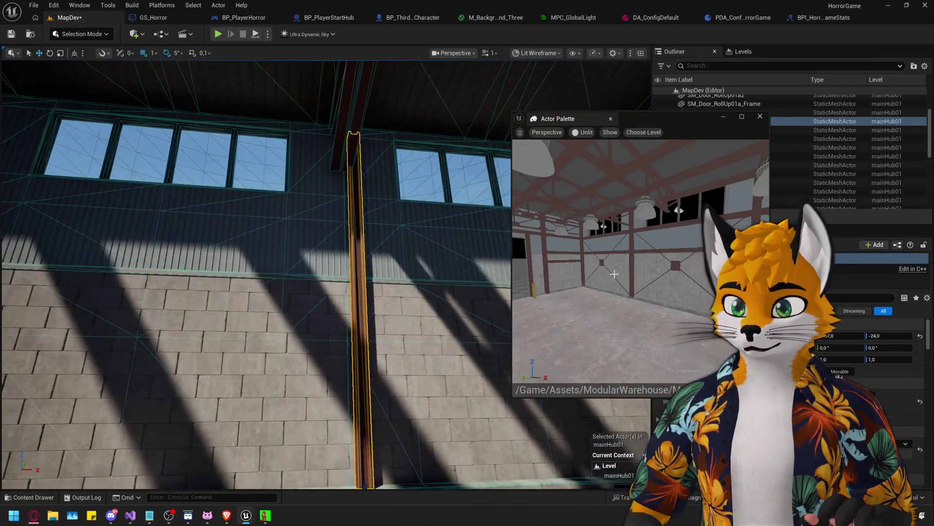
pyautogui.click(582, 132)
pyautogui.moveTo(677, 115)
pyautogui.mouseDown()
pyautogui.moveTo(763, 279)
pyautogui.moveTo(771, 95)
pyautogui.moveTo(814, 58)
pyautogui.mouseUp()
pyautogui.moveTo(322, 378); pyautogui.dragTo(321, 378)
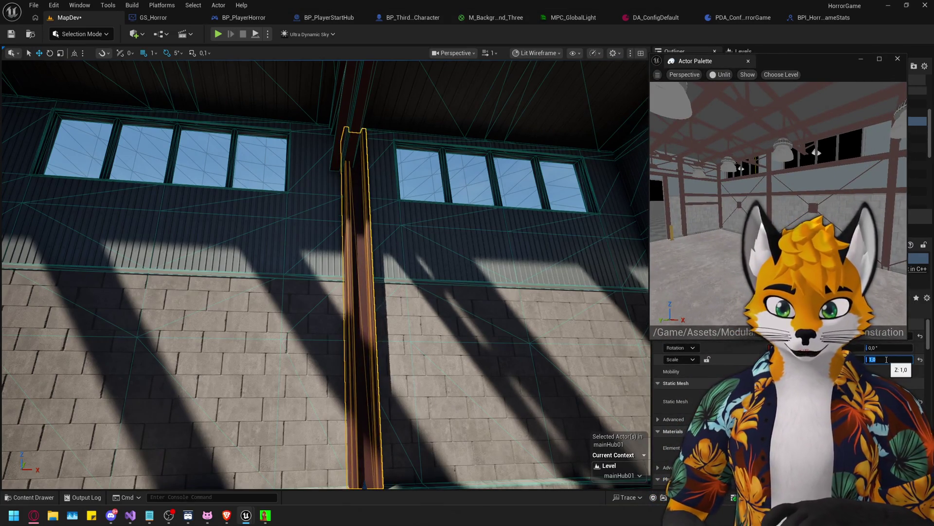
# Set the wall beam's Scale Z to 2 and another scale field to 1
pyautogui.write('2')
pyautogui.press('Return')
pyautogui.moveTo(393, 278)
pyautogui.mouseDown()
pyautogui.moveTo(394, 185)
pyautogui.moveTo(393, 273)
pyautogui.moveTo(408, 338)
pyautogui.mouseUp()
pyautogui.click(889, 359)
pyautogui.write('1')
pyautogui.press('Return')
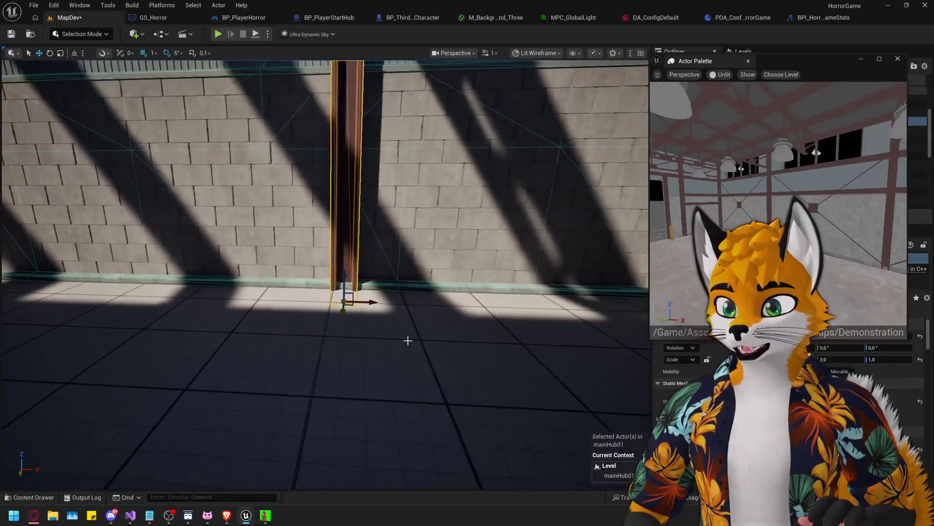
# Switch the beam's gizmo to the Scale tool
pyautogui.moveTo(370, 302)
pyautogui.mouseDown()
pyautogui.moveTo(370, 244)
pyautogui.moveTo(360, 223)
pyautogui.moveTo(329, 438)
pyautogui.mouseUp()
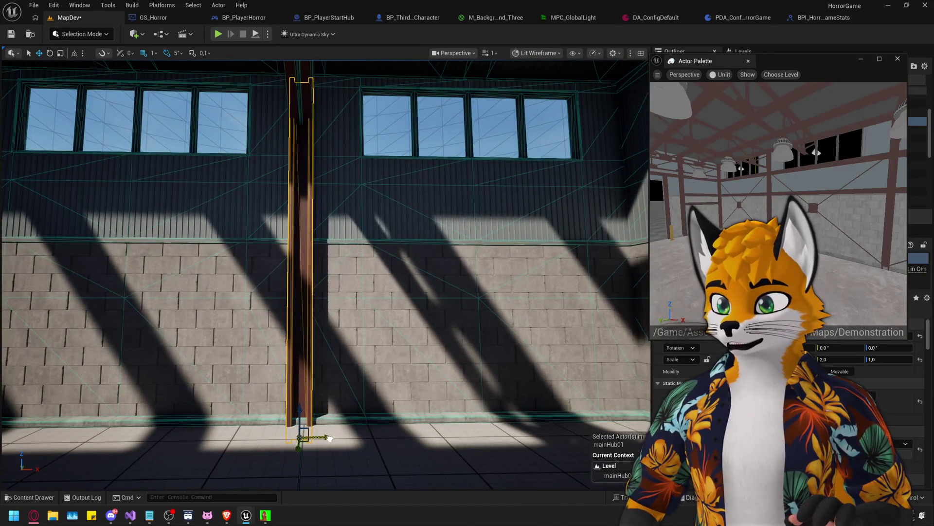
pyautogui.moveTo(380, 399)
pyautogui.mouseDown()
pyautogui.moveTo(350, 399)
pyautogui.moveTo(350, 370)
pyautogui.moveTo(341, 399)
pyautogui.moveTo(330, 399)
pyautogui.moveTo(350, 389)
pyautogui.mouseUp()
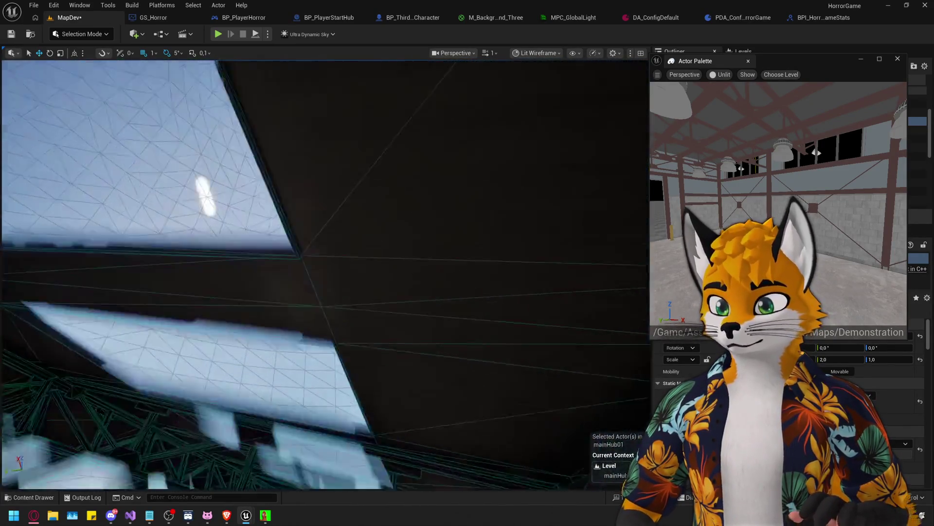
pyautogui.moveTo(350, 389); pyautogui.dragTo(340, 411)
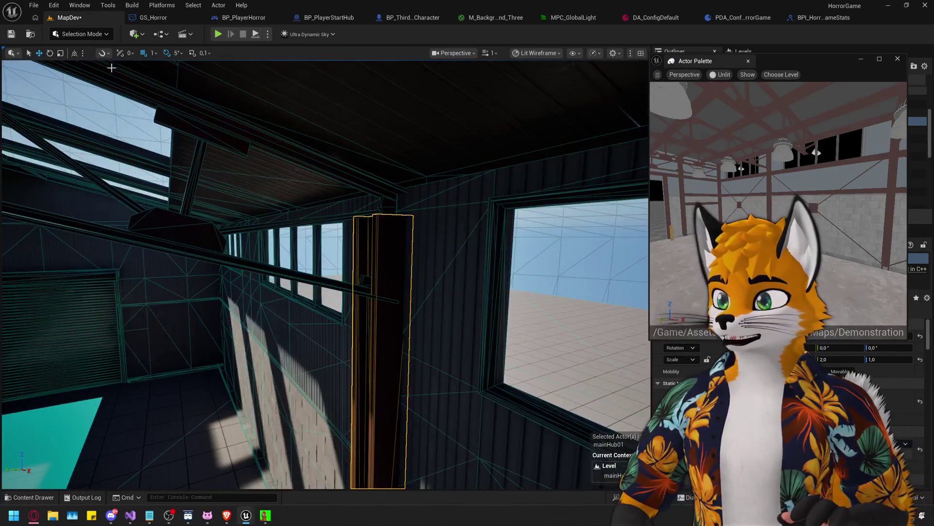
pyautogui.click(61, 54)
pyautogui.scroll(5, 381, 404)
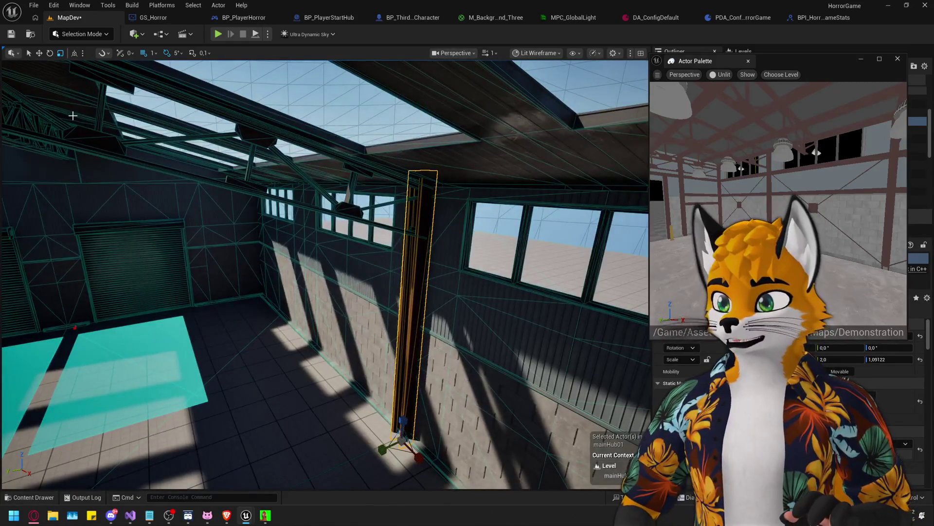
pyautogui.moveTo(235, 317); pyautogui.dragTo(276, 308)
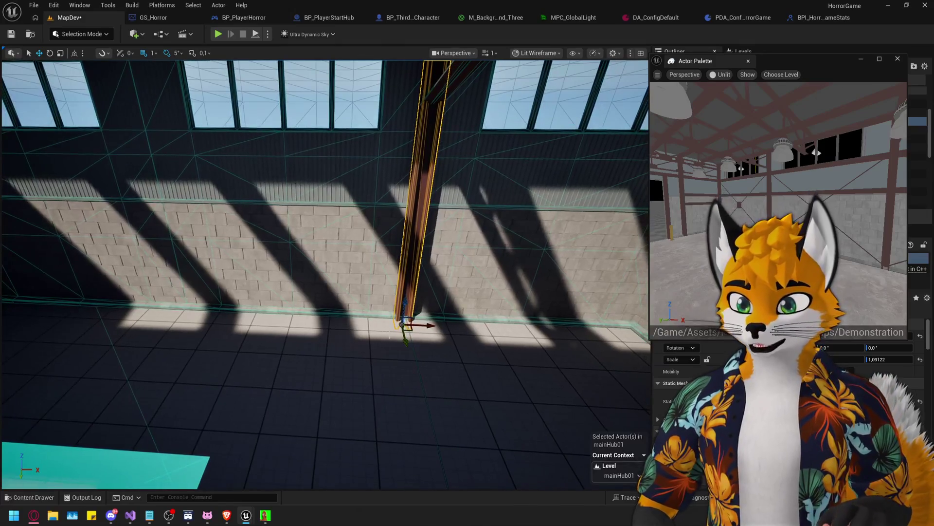
# Alt-drag a duplicate of the beam further left along the same wall
pyautogui.moveTo(431, 327)
pyautogui.mouseDown()
pyautogui.moveTo(148, 290)
pyautogui.moveTo(203, 303)
pyautogui.moveTo(229, 272)
pyautogui.moveTo(228, 285)
pyautogui.moveTo(376, 316)
pyautogui.mouseUp()
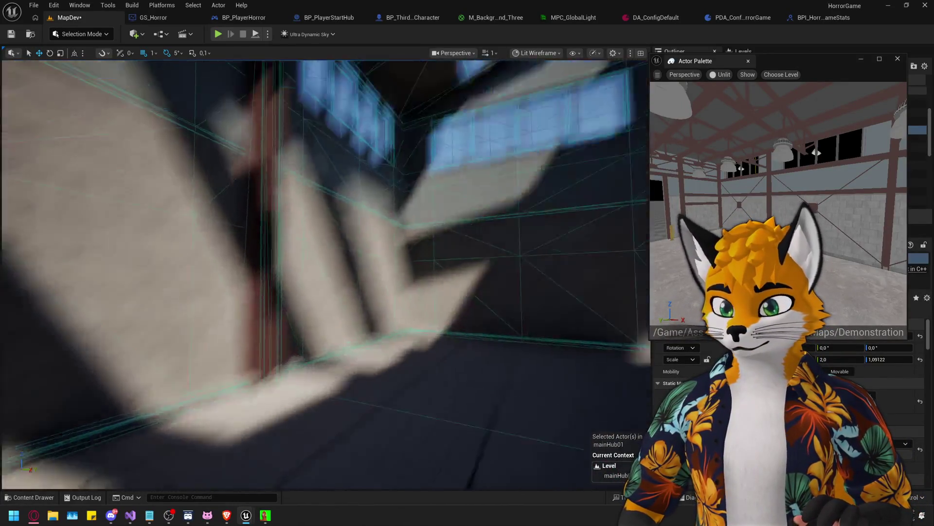
pyautogui.moveTo(376, 316); pyautogui.dragTo(376, 292)
pyautogui.moveTo(312, 418)
pyautogui.mouseDown()
pyautogui.moveTo(336, 438)
pyautogui.moveTo(336, 458)
pyautogui.mouseUp()
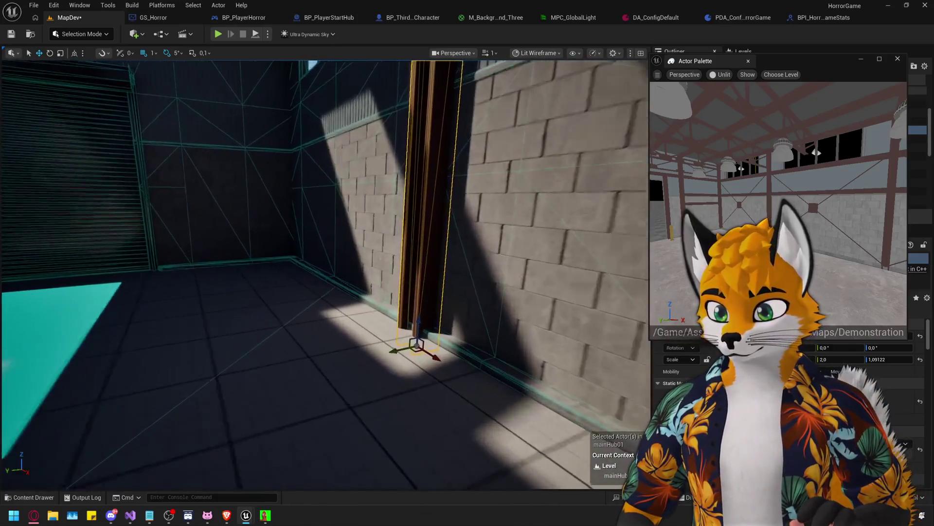
pyautogui.moveTo(411, 337)
pyautogui.mouseDown()
pyautogui.moveTo(394, 337)
pyautogui.moveTo(401, 340)
pyautogui.moveTo(382, 263)
pyautogui.moveTo(360, 282)
pyautogui.mouseUp()
pyautogui.click(362, 273)
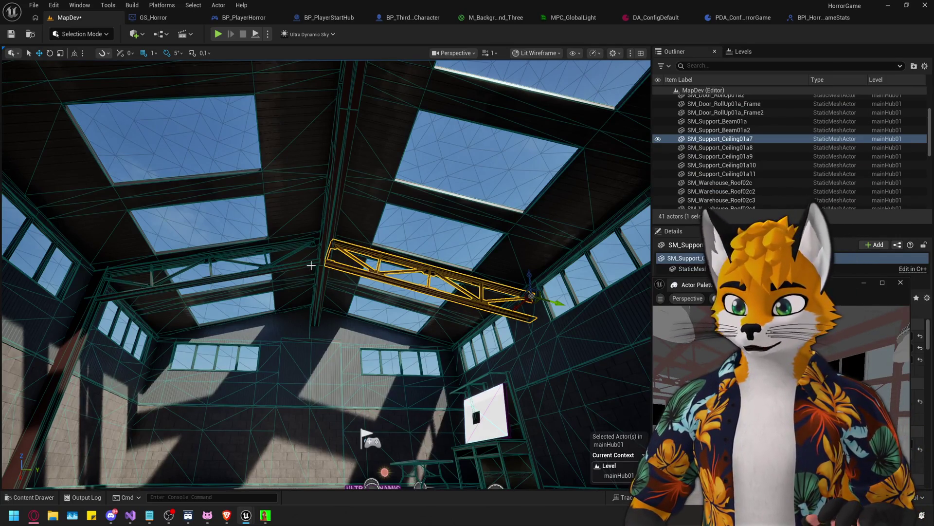
# Select two ceiling trusses and Alt-drag copies of them along the roof
pyautogui.keyDown('ctrl'); pyautogui.click(311, 265); pyautogui.keyUp('ctrl')
pyautogui.moveTo(311, 265); pyautogui.dragTo(198, 249)
pyautogui.moveTo(209, 197); pyautogui.dragTo(451, 224)
pyautogui.moveTo(459, 275)
pyautogui.mouseDown()
pyautogui.moveTo(331, 92)
pyautogui.moveTo(311, 146)
pyautogui.moveTo(318, 126)
pyautogui.moveTo(336, 194)
pyautogui.mouseUp()
# Inspect trusses SM_Support_Ceiling01a7 and a11 and wall beams SM_Support_Beam01a and a2 by selecting and framing them
pyautogui.click(335, 194)
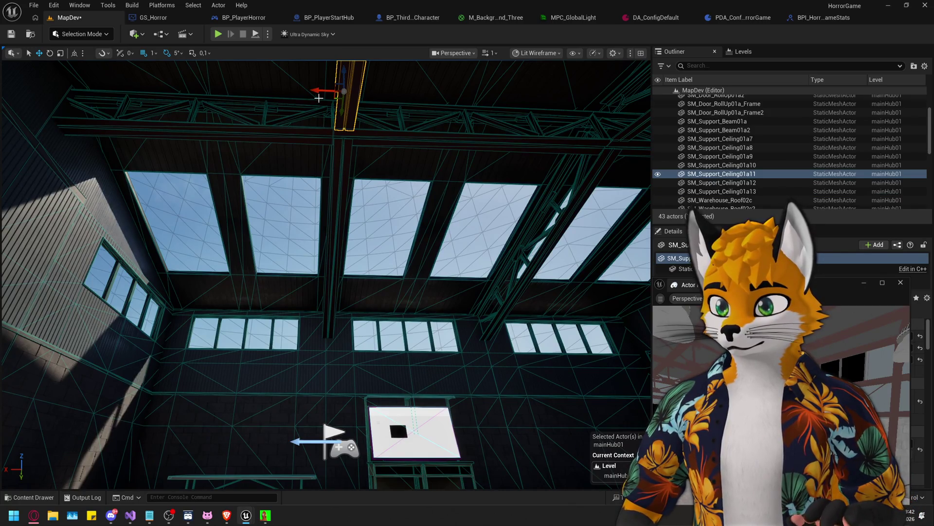
pyautogui.keyDown('ctrl'); pyautogui.click(348, 98); pyautogui.keyUp('ctrl')
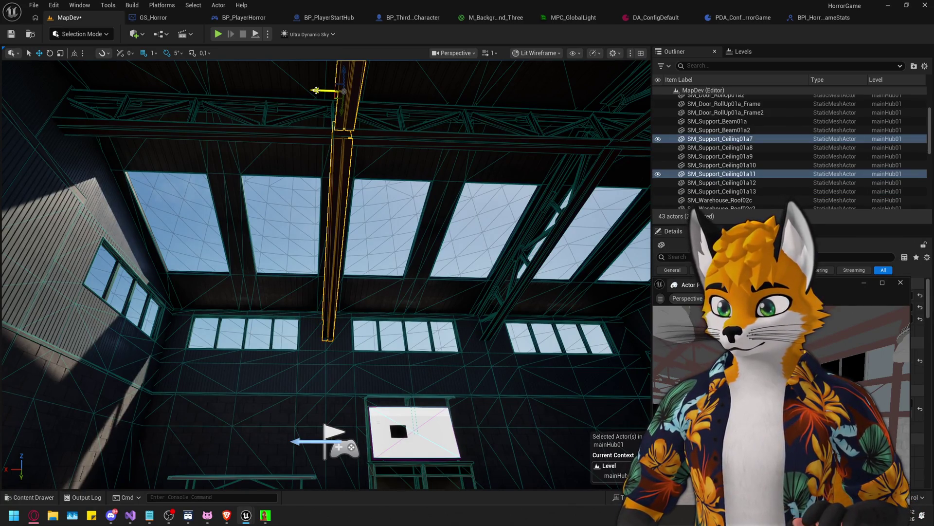
pyautogui.moveTo(320, 104); pyautogui.dragTo(208, 278)
pyautogui.click(280, 283)
pyautogui.press('f')
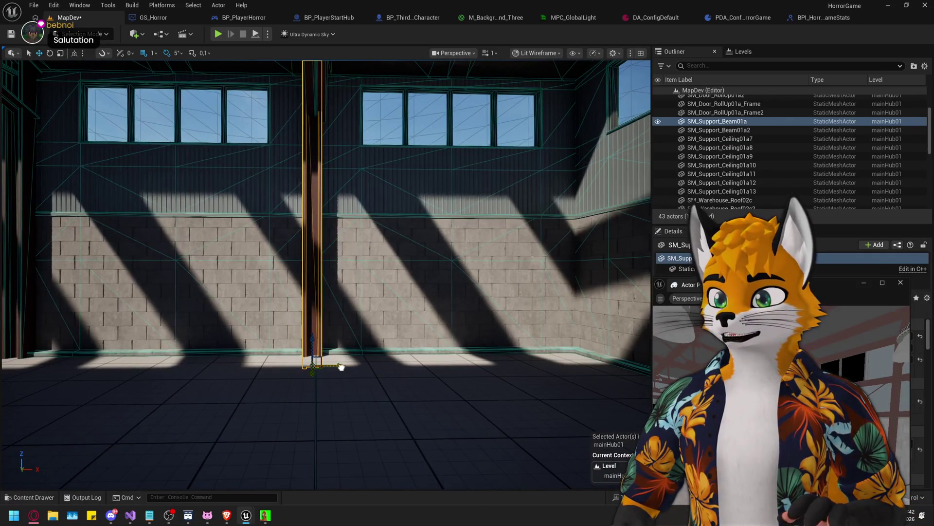
pyautogui.moveTo(344, 372)
pyautogui.mouseDown()
pyautogui.moveTo(348, 395)
pyautogui.moveTo(368, 375)
pyautogui.mouseUp()
pyautogui.click(333, 287)
pyautogui.moveTo(334, 288); pyautogui.dragTo(342, 378)
pyautogui.moveTo(346, 340); pyautogui.dragTo(347, 321)
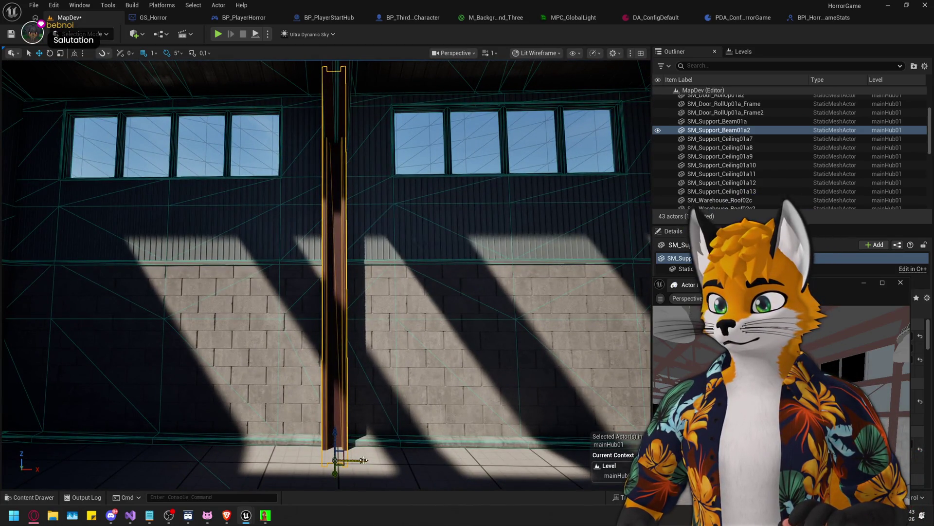
pyautogui.moveTo(471, 252)
pyautogui.mouseDown()
pyautogui.moveTo(515, 258)
pyautogui.moveTo(486, 228)
pyautogui.moveTo(471, 251)
pyautogui.mouseUp()
# Select trusses SM_Support_Ceiling01a12 through a15 and shift them along the roof
pyautogui.click(472, 251)
pyautogui.press('f')
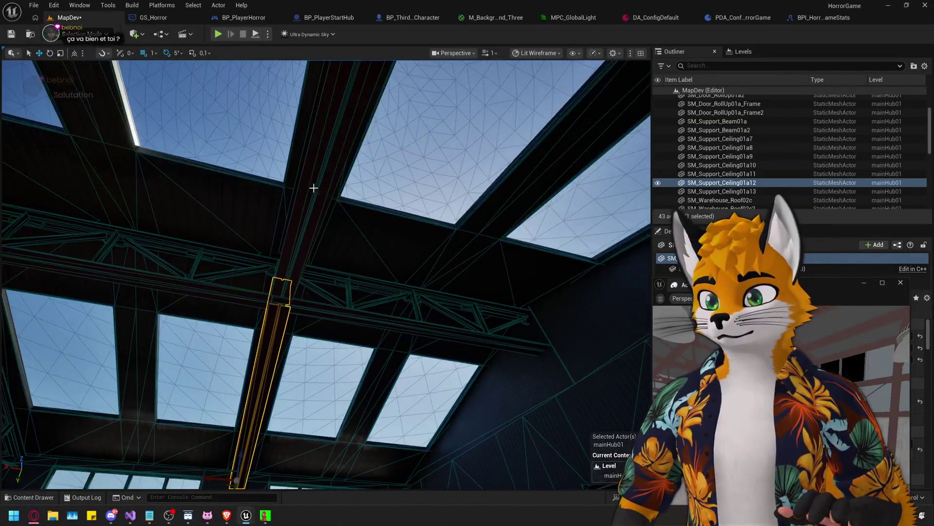
pyautogui.moveTo(351, 215); pyautogui.dragTo(292, 195)
pyautogui.click(267, 185)
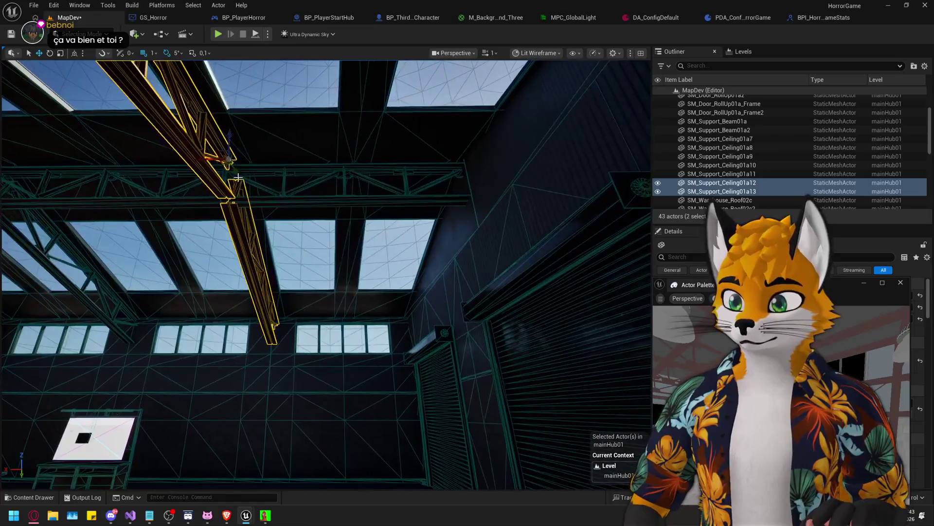
pyautogui.moveTo(205, 160)
pyautogui.mouseDown()
pyautogui.moveTo(411, 162)
pyautogui.moveTo(421, 171)
pyautogui.mouseUp()
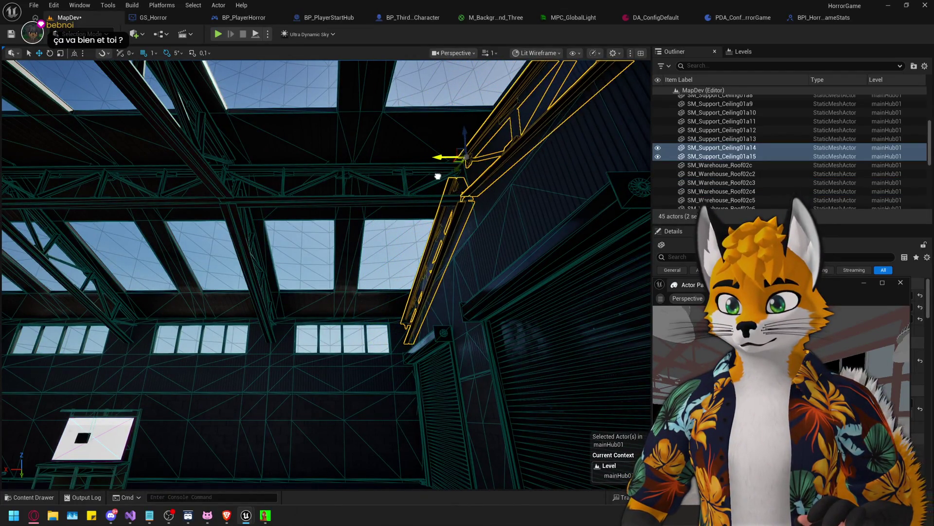
pyautogui.moveTo(435, 177)
pyautogui.mouseDown()
pyautogui.moveTo(354, 296)
pyautogui.moveTo(380, 247)
pyautogui.moveTo(361, 201)
pyautogui.moveTo(291, 227)
pyautogui.moveTo(311, 253)
pyautogui.mouseUp()
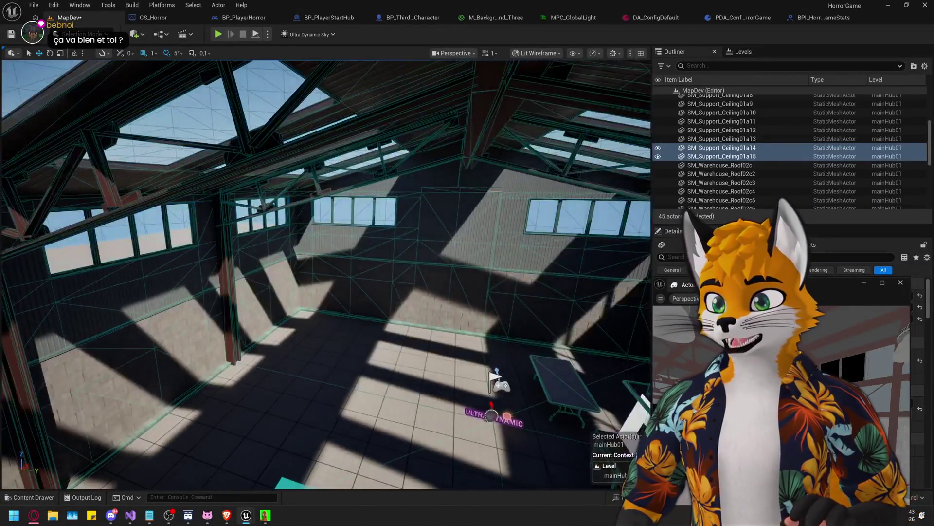
# Undo the shift, duplicate the original trusses along the roof again, and delete the extra pair
pyautogui.hotkey('ctrl', 'z')
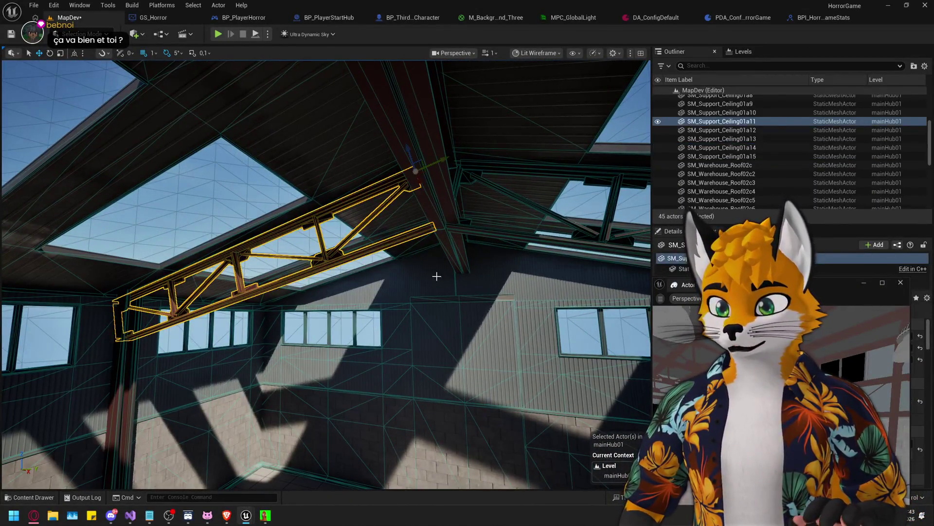
pyautogui.press('f')
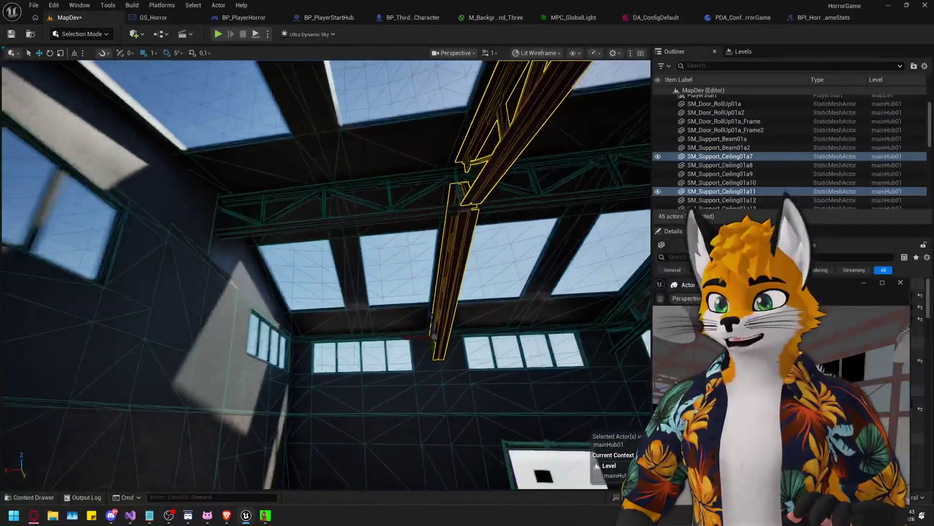
pyautogui.moveTo(434, 335); pyautogui.dragTo(319, 335)
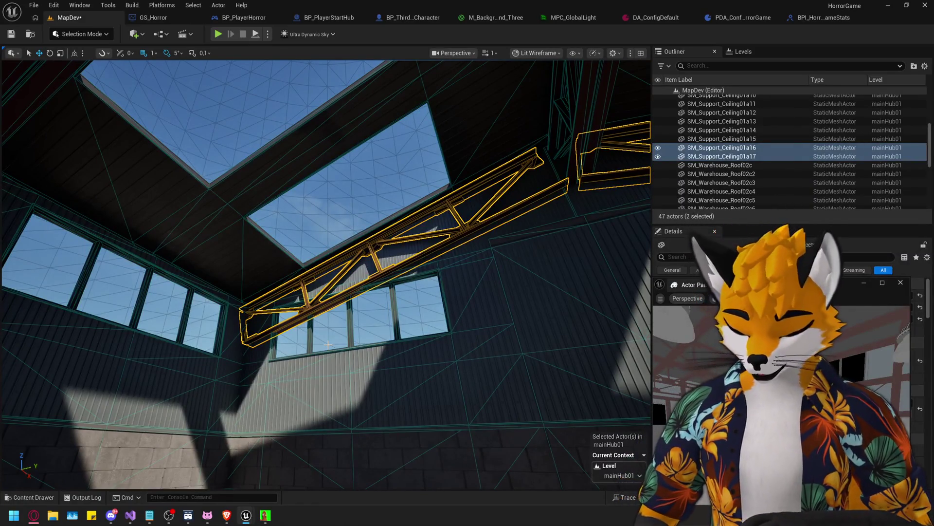
pyautogui.press('Delete')
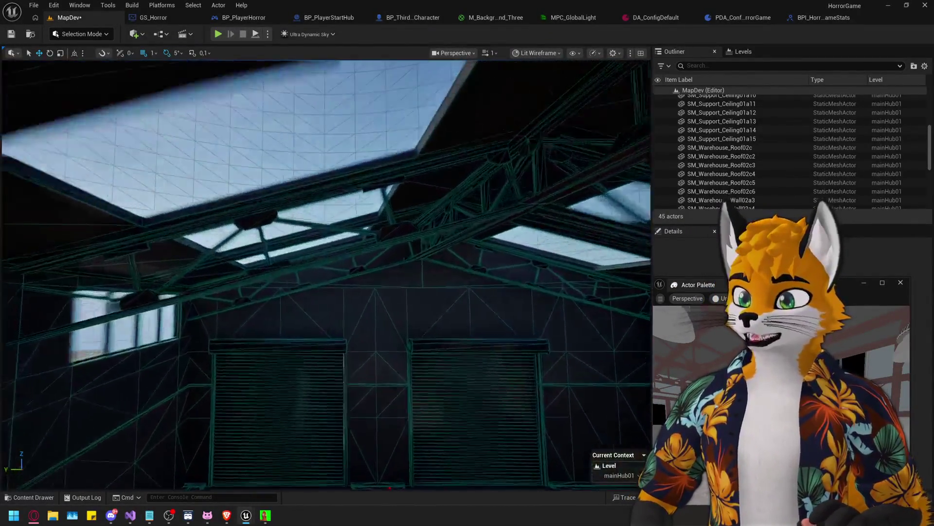
# Delete two more roof trusses
pyautogui.click(363, 231)
pyautogui.keyDown('ctrl'); pyautogui.click(379, 236); pyautogui.keyUp('ctrl')
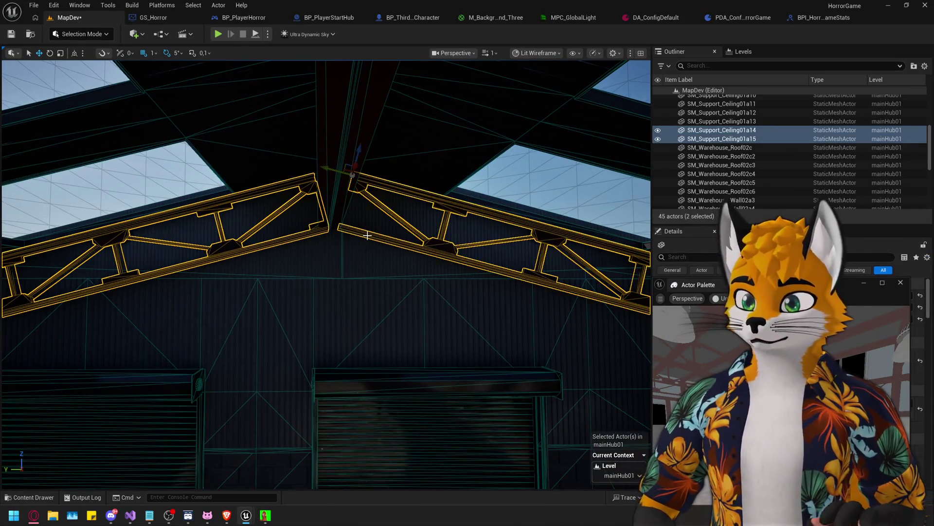
pyautogui.press('Delete')
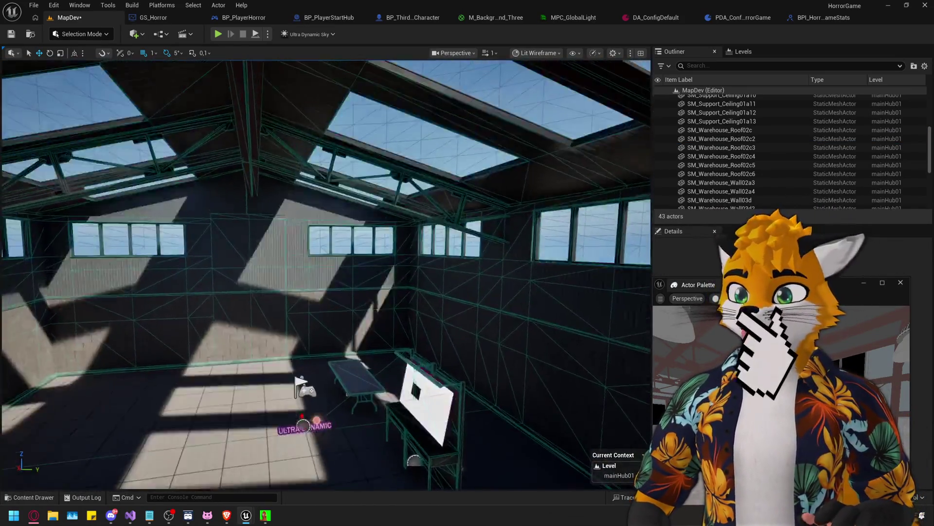
# Alt-drag a copy of pillar SM_Support_Beam01a3 past the table and switch the view mode to Lit
pyautogui.moveTo(216, 275); pyautogui.dragTo(319, 304)
pyautogui.click(402, 304)
pyautogui.moveTo(402, 304)
pyautogui.mouseDown()
pyautogui.moveTo(271, 315)
pyautogui.moveTo(253, 284)
pyautogui.moveTo(298, 397)
pyautogui.mouseUp()
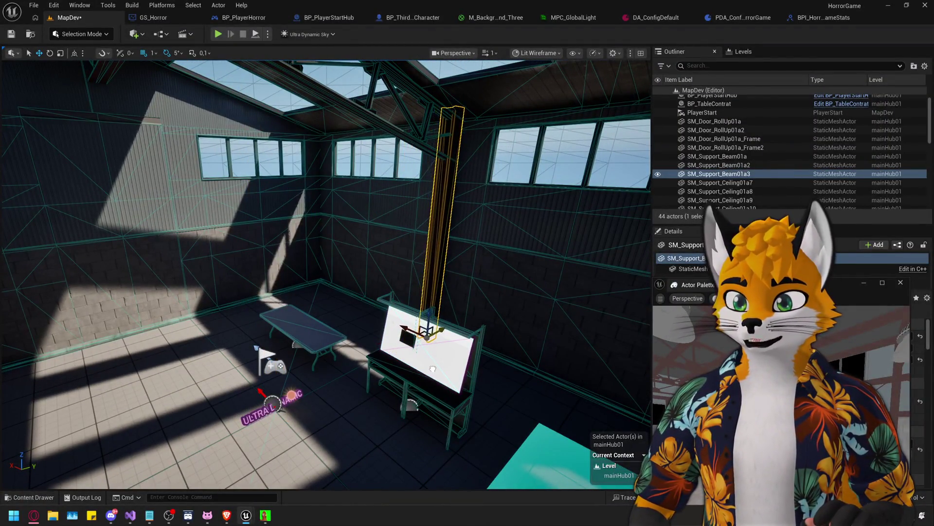
pyautogui.moveTo(257, 347); pyautogui.dragTo(231, 221)
pyautogui.moveTo(398, 443); pyautogui.dragTo(424, 421)
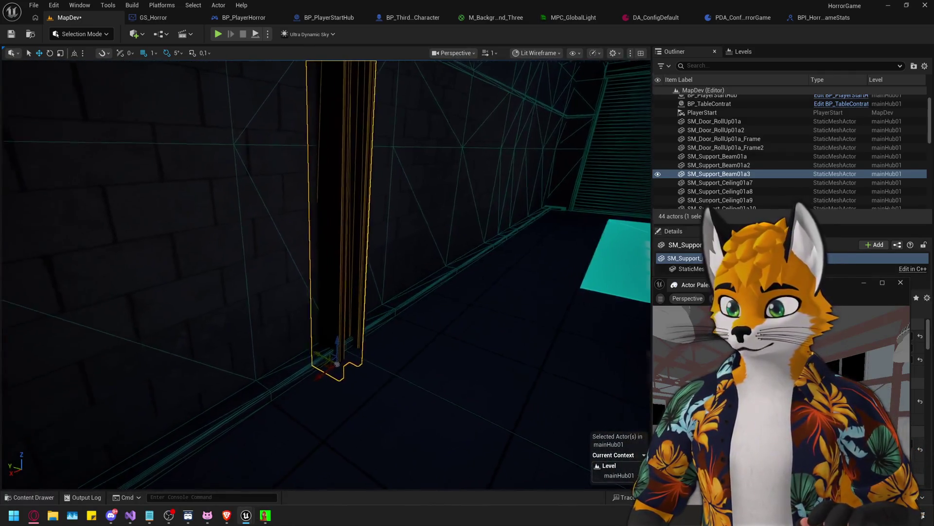
pyautogui.moveTo(340, 396); pyautogui.dragTo(337, 394)
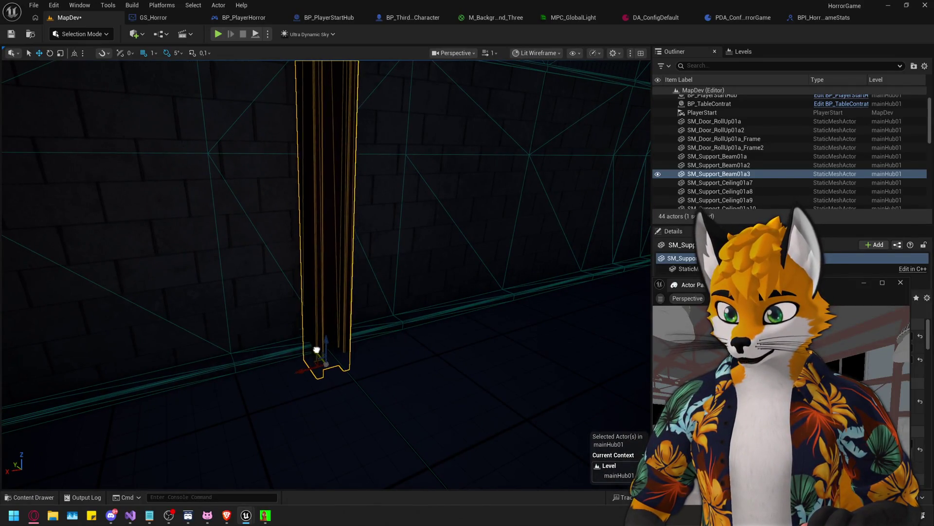
pyautogui.moveTo(315, 404); pyautogui.dragTo(307, 400)
pyautogui.moveTo(241, 354); pyautogui.dragTo(455, 353)
pyautogui.press('f')
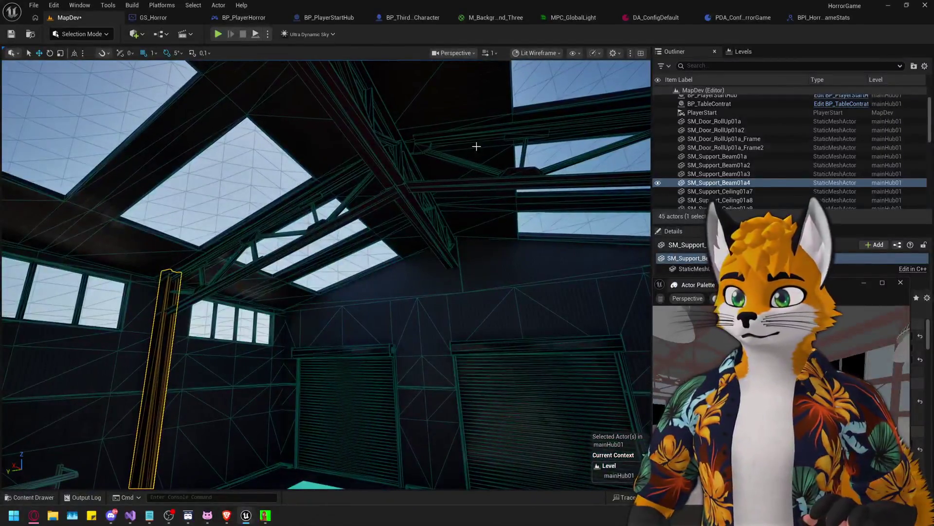
pyautogui.click(525, 53)
pyautogui.click(545, 83)
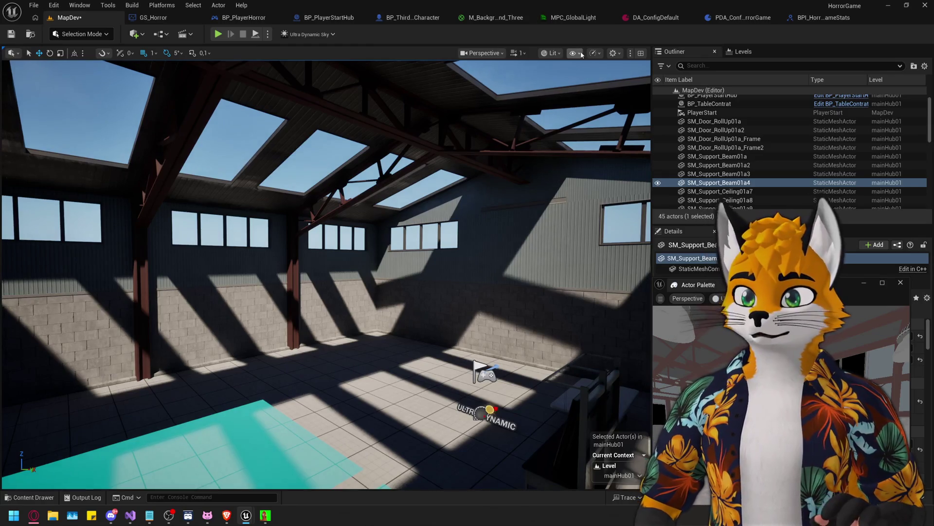
# Place SM_LightFixture01a under the roof and Alt-drag a duplicate along the ridge
pyautogui.moveTo(698, 285); pyautogui.dragTo(637, 197)
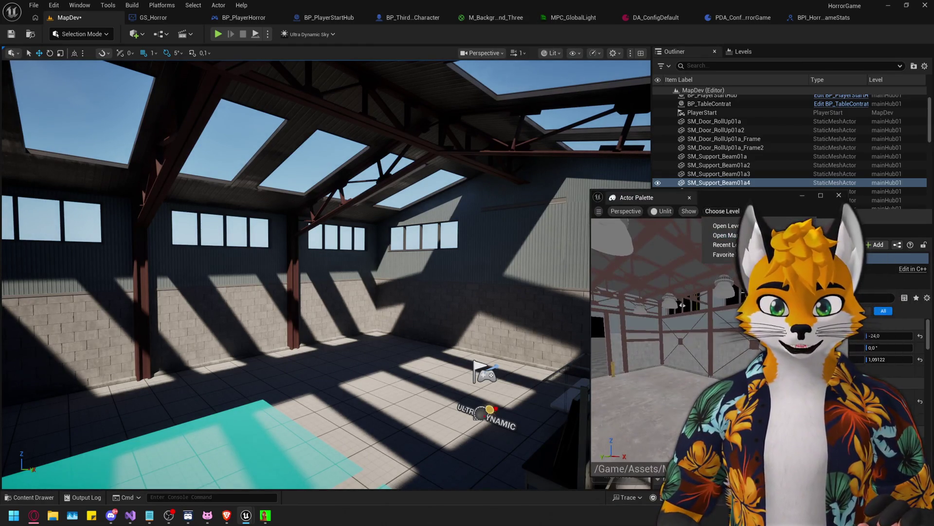
pyautogui.moveTo(728, 290); pyautogui.dragTo(404, 215)
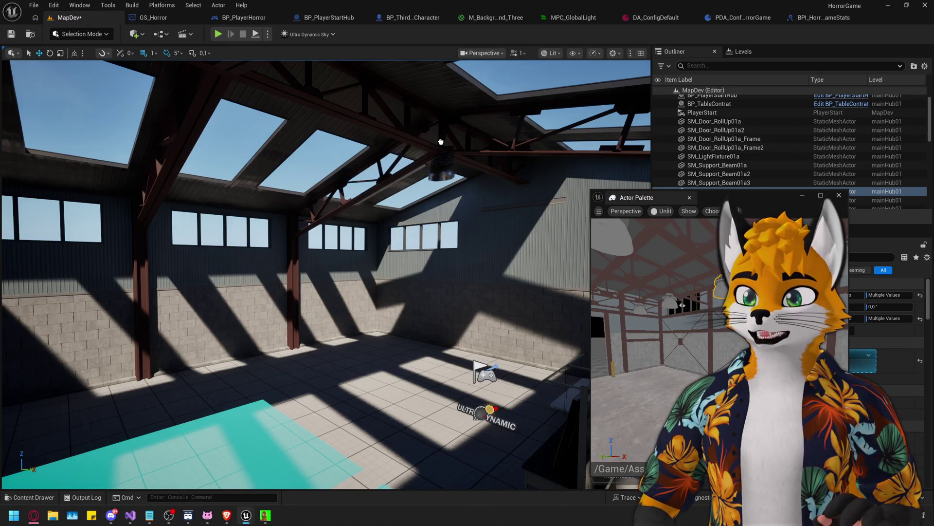
pyautogui.click(439, 136)
pyautogui.press('f')
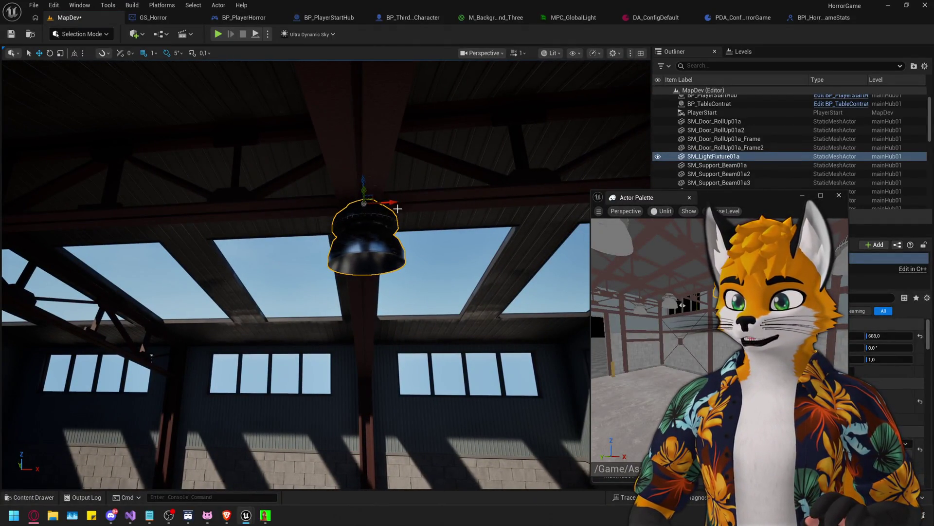
pyautogui.scroll(-6, 398, 208)
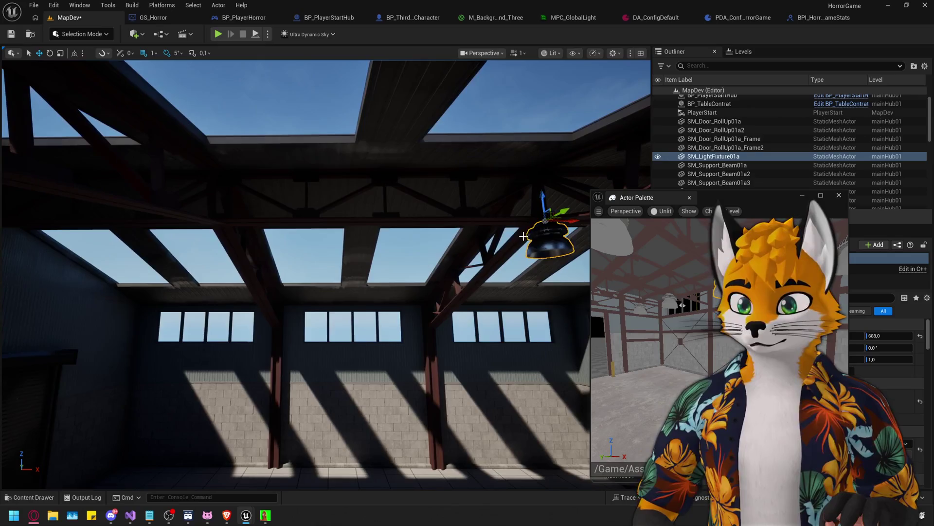
pyautogui.keyDown('alt'); pyautogui.moveTo(572, 227); pyautogui.dragTo(248, 234); pyautogui.keyUp('alt')
# Reselect the first light fixture and move the Actor Palette window aside
pyautogui.moveTo(309, 239)
pyautogui.mouseDown()
pyautogui.moveTo(292, 228)
pyautogui.moveTo(272, 243)
pyautogui.moveTo(302, 248)
pyautogui.mouseUp()
pyautogui.moveTo(270, 211); pyautogui.dragTo(276, 160)
pyautogui.click(275, 154)
pyautogui.moveTo(386, 235); pyautogui.dragTo(403, 227)
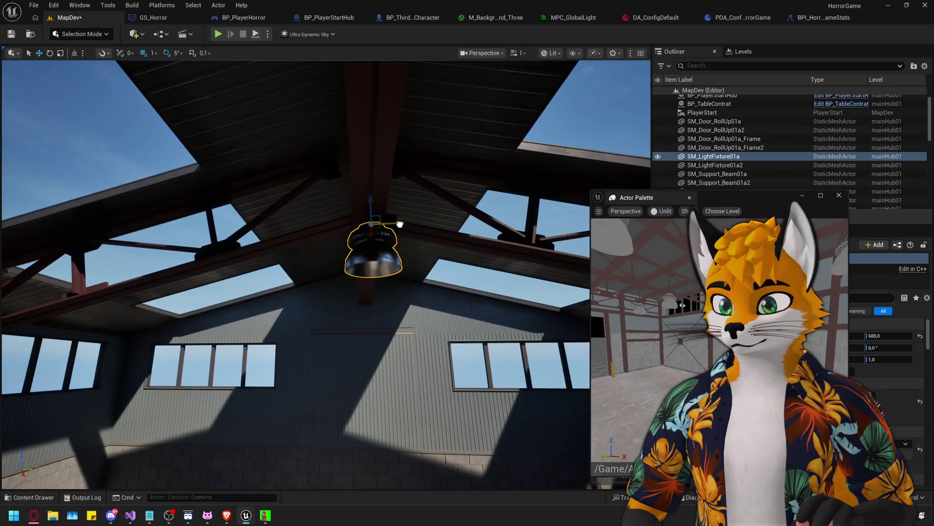
pyautogui.moveTo(784, 200); pyautogui.dragTo(837, 356)
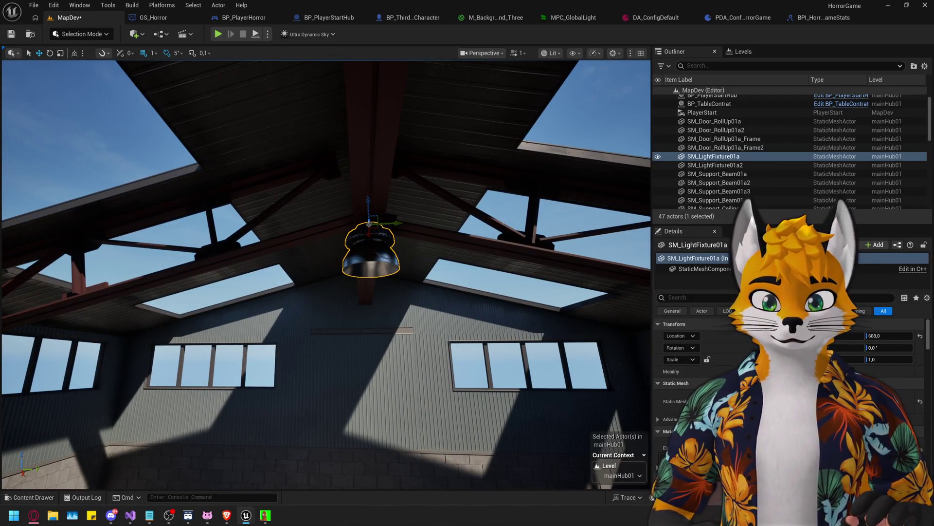
pyautogui.moveTo(98, 67); pyautogui.dragTo(602, 155)
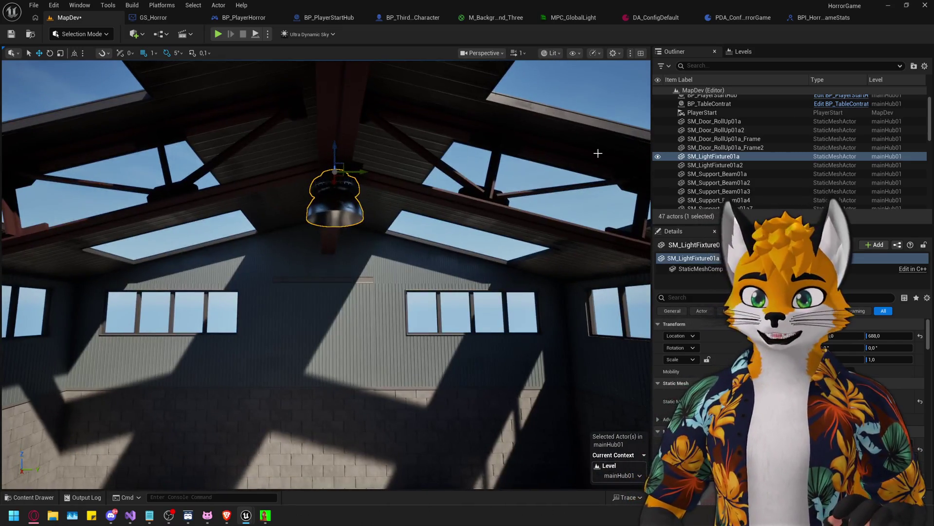
# Add a Spot Light and move it into the first ceiling fixture
pyautogui.click(132, 36)
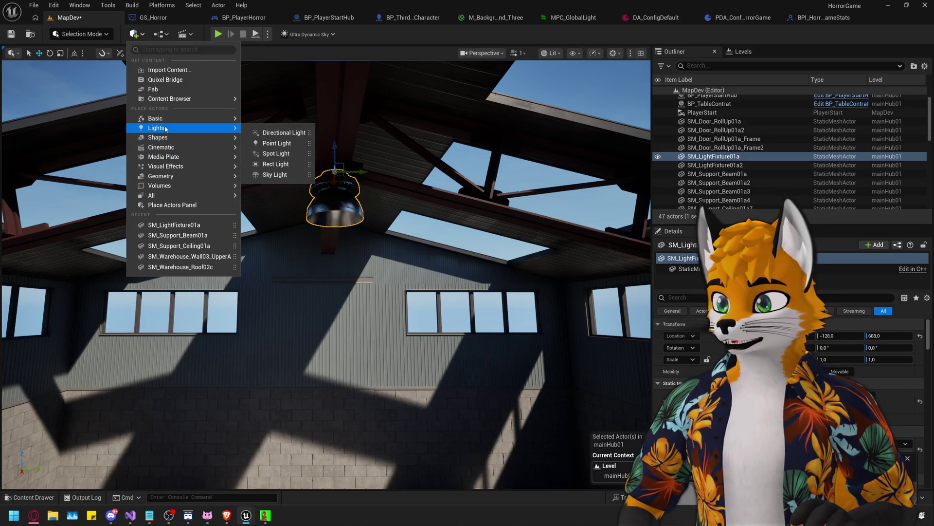
pyautogui.click(286, 154)
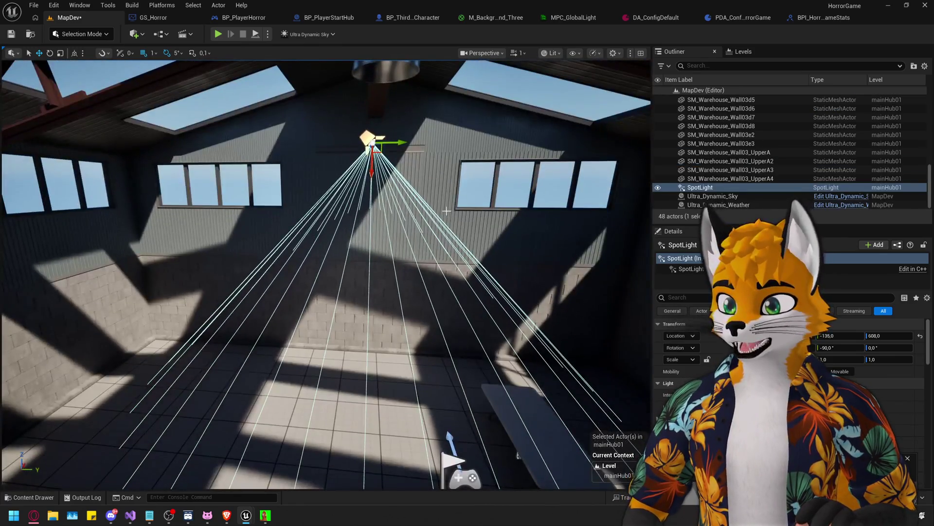
pyautogui.scroll(-3, 370, 177)
pyautogui.moveTo(373, 277); pyautogui.dragTo(384, 219)
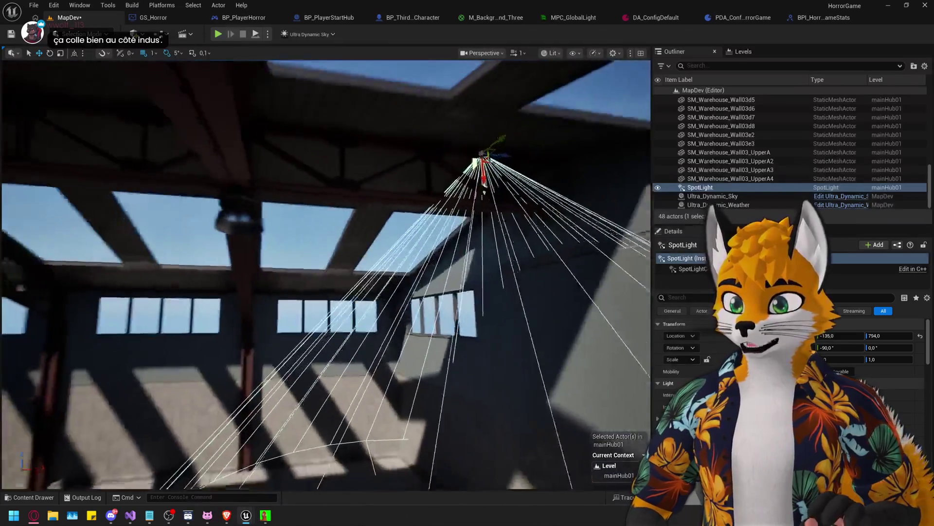
pyautogui.moveTo(252, 175)
pyautogui.mouseDown()
pyautogui.moveTo(265, 175)
pyautogui.moveTo(252, 175)
pyautogui.mouseUp()
pyautogui.moveTo(251, 143)
pyautogui.mouseDown()
pyautogui.moveTo(244, 244)
pyautogui.moveTo(244, 229)
pyautogui.moveTo(280, 211)
pyautogui.moveTo(270, 214)
pyautogui.moveTo(280, 185)
pyautogui.mouseUp()
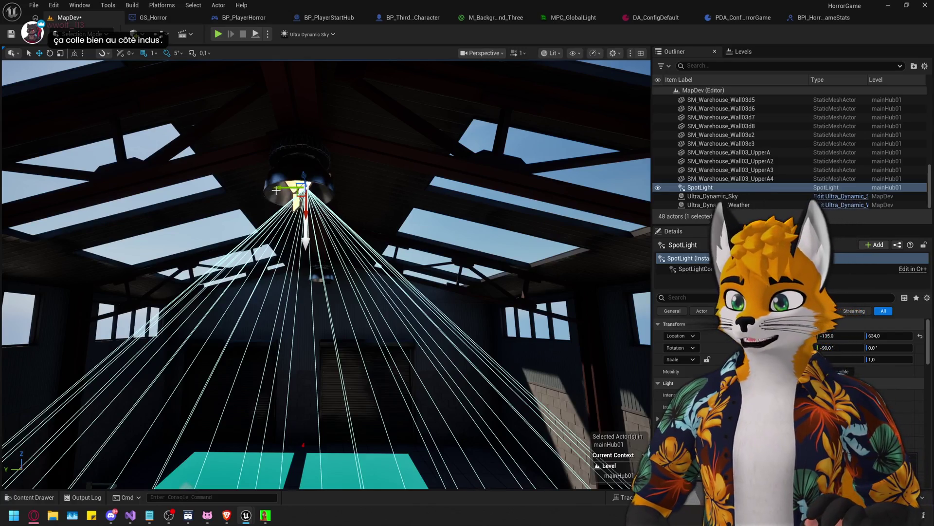
# Attach the SpotLight to SM_LightFixture01a by dragging it onto the fixture in the Outliner
pyautogui.click(324, 170)
pyautogui.scroll(-10, 695, 180)
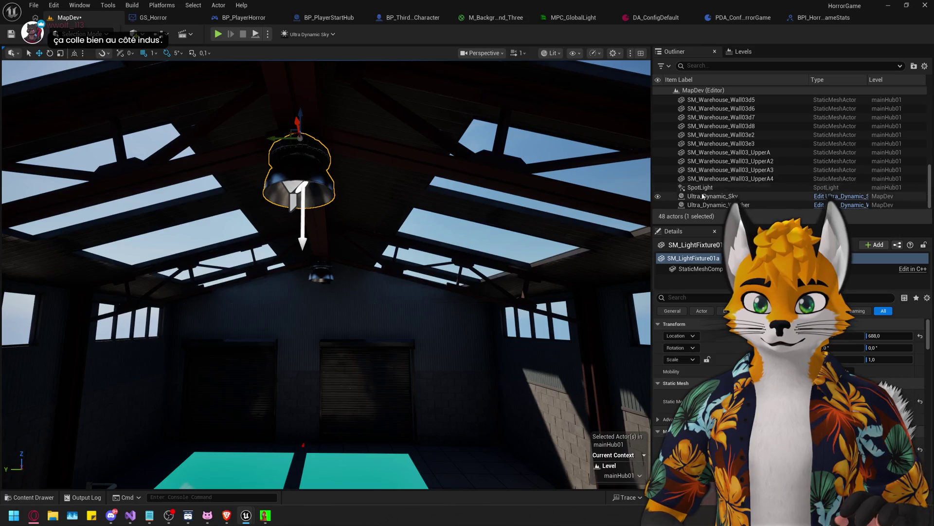
pyautogui.moveTo(711, 146)
pyautogui.mouseDown()
pyautogui.moveTo(719, 90)
pyautogui.moveTo(729, 116)
pyautogui.mouseUp()
pyautogui.moveTo(730, 185); pyautogui.dragTo(741, 187)
pyautogui.scroll(-3, 735, 185)
pyautogui.scroll(-2, 740, 187)
pyautogui.scroll(-8, 741, 186)
pyautogui.click(309, 160)
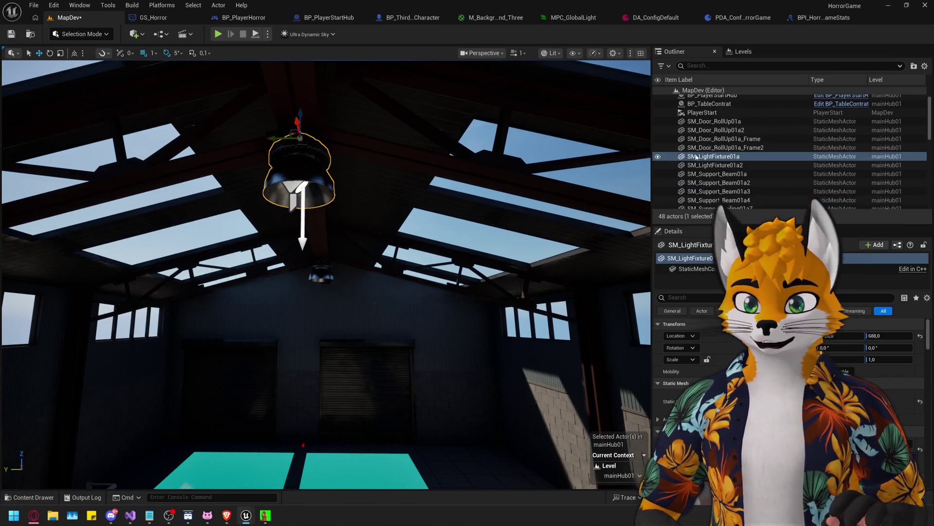
pyautogui.scroll(-3, 738, 178)
pyautogui.scroll(2, 738, 178)
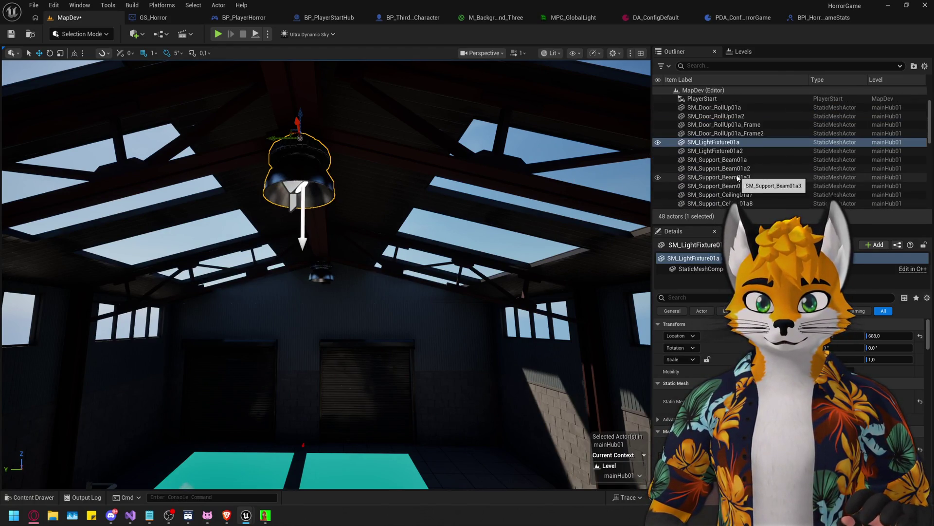
pyautogui.scroll(-10, 732, 161)
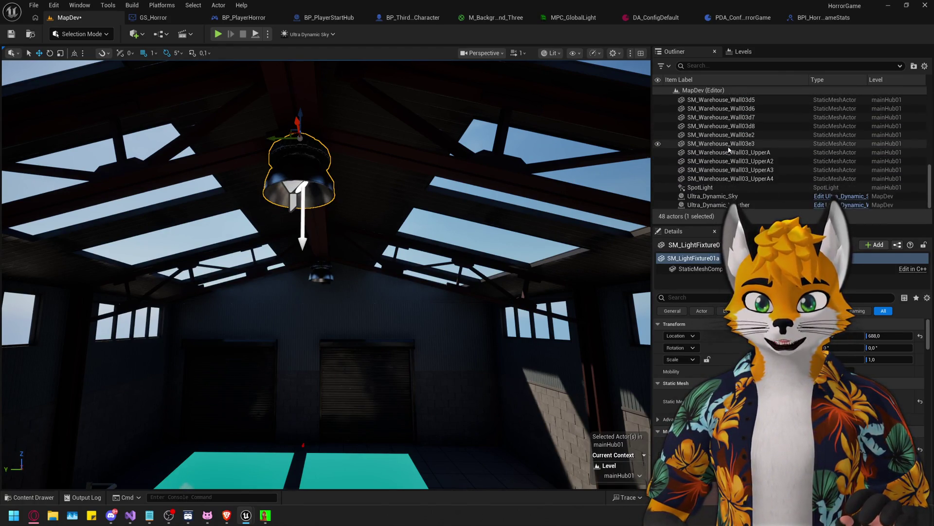
pyautogui.scroll(12, 725, 146)
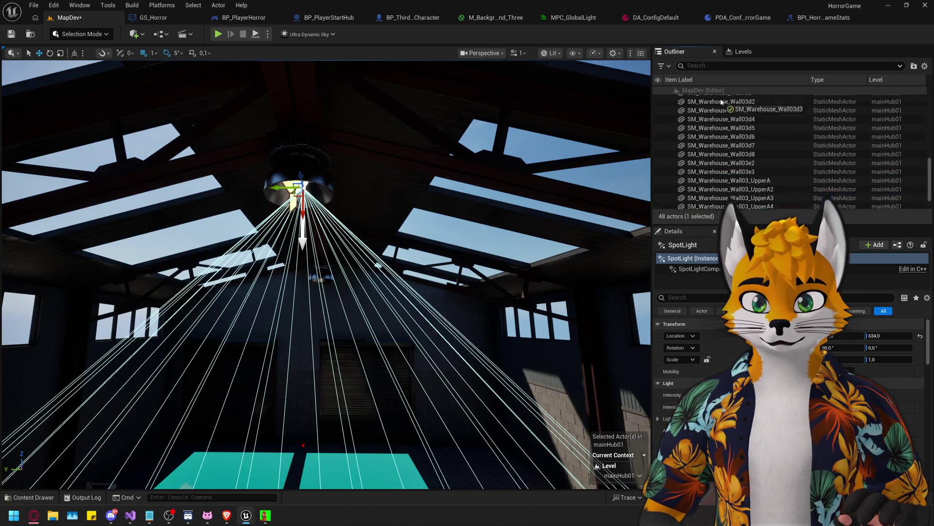
pyautogui.moveTo(741, 149); pyautogui.dragTo(724, 176)
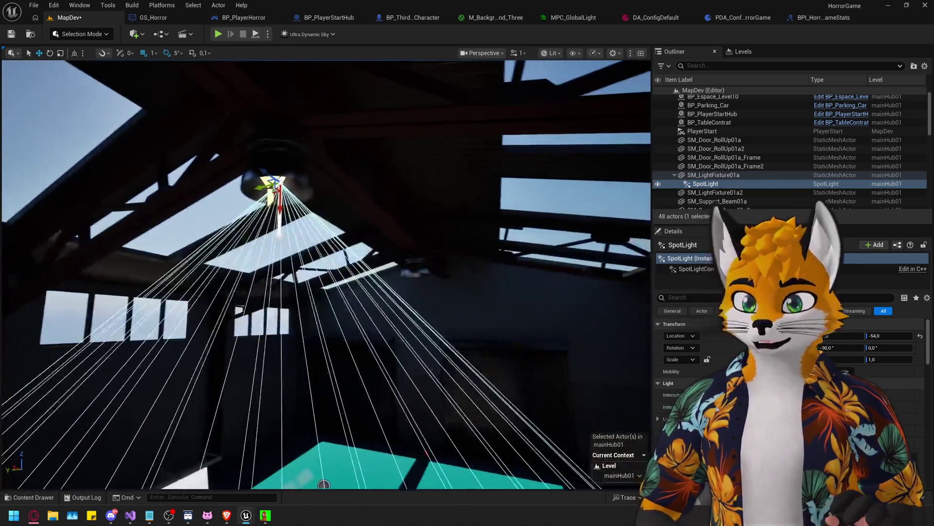
# Edit the SpotLight's location, lower it along Z into the fixture, and change its Attenuation Radius
pyautogui.click(775, 336)
pyautogui.scroll(5, 326, 273)
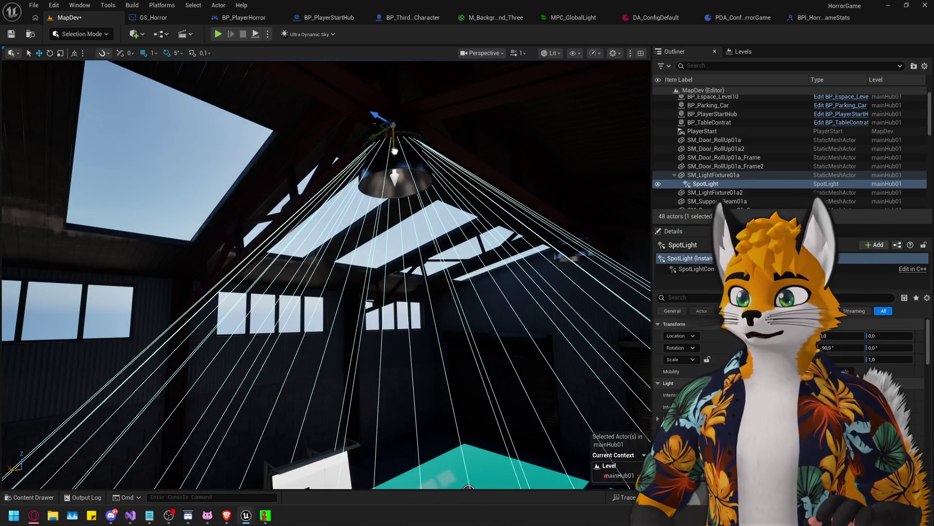
pyautogui.press('f')
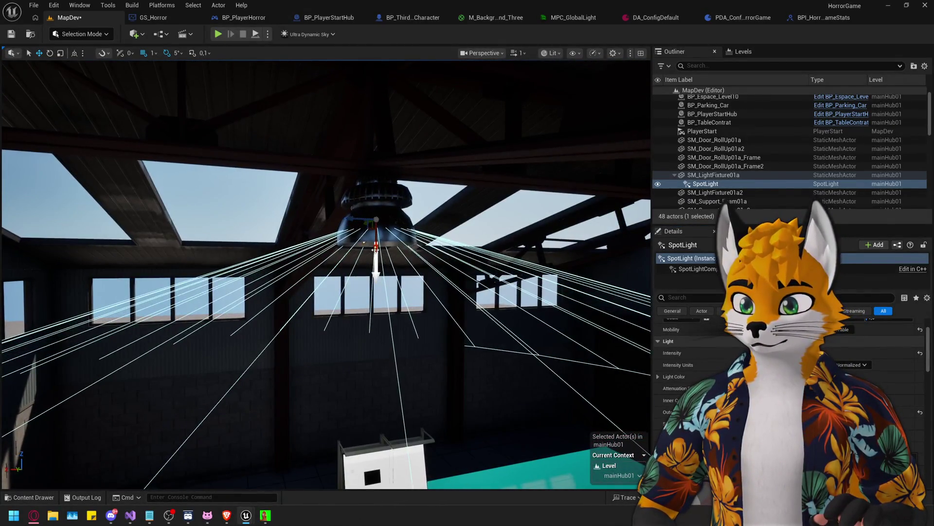
pyautogui.moveTo(375, 250); pyautogui.dragTo(378, 264)
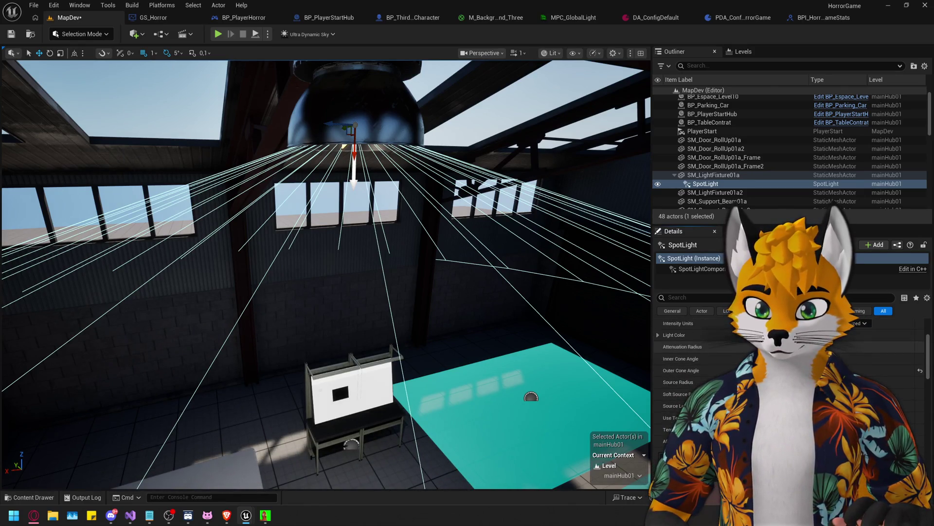
pyautogui.moveTo(803, 346)
pyautogui.mouseDown()
pyautogui.moveTo(788, 346)
pyautogui.moveTo(808, 346)
pyautogui.mouseUp()
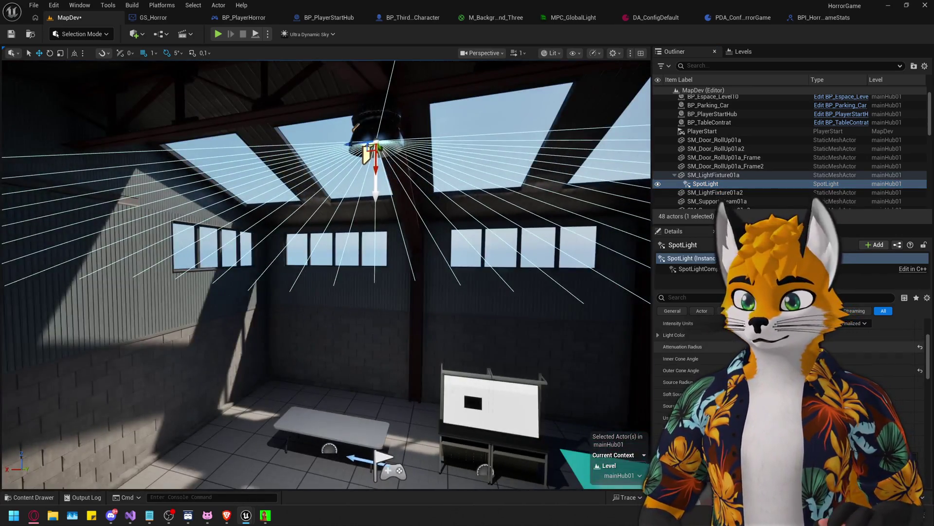
pyautogui.click(778, 334)
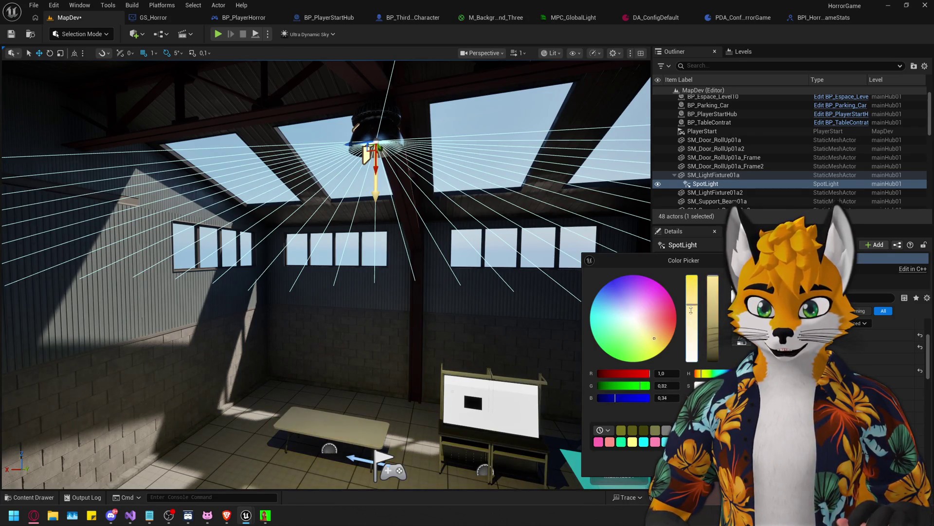
# Change the SpotLight's Source Radius and set its Light Color to white with hex FFFFFFFF
pyautogui.scroll(-5, 413, 345)
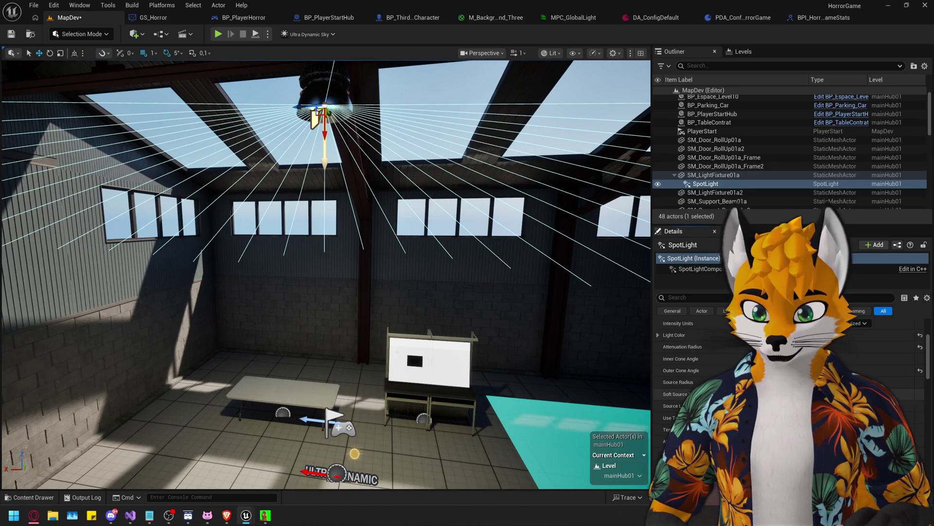
pyautogui.moveTo(779, 382); pyautogui.dragTo(866, 382)
pyautogui.moveTo(489, 280); pyautogui.dragTo(488, 279)
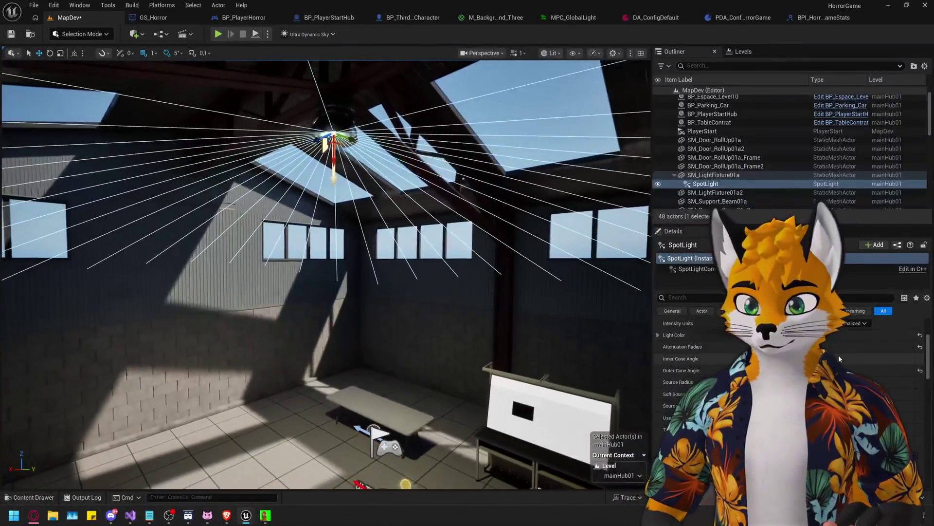
pyautogui.scroll(-3, 840, 355)
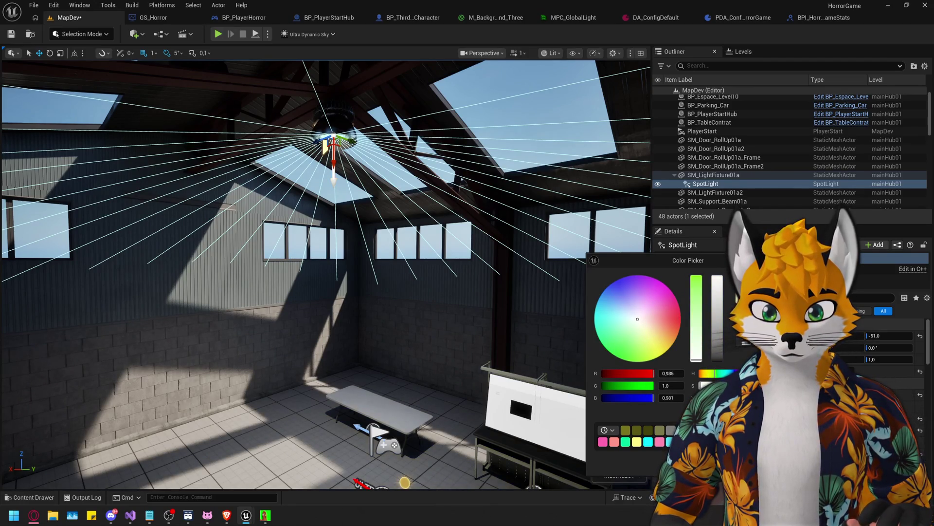
pyautogui.write('FFFFFFFF')
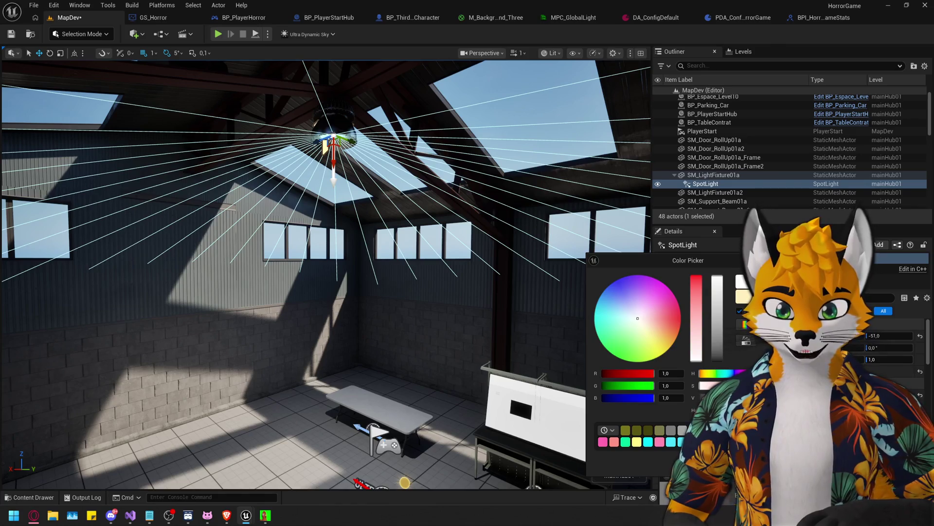
pyautogui.press('Return')
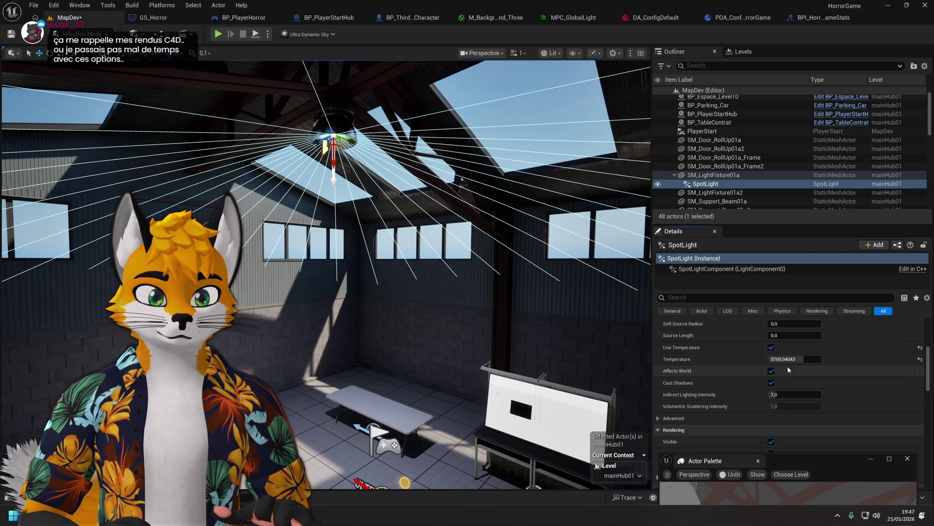
pyautogui.moveTo(507, 291)
pyautogui.mouseDown()
pyautogui.moveTo(429, 253)
pyautogui.moveTo(451, 288)
pyautogui.mouseUp()
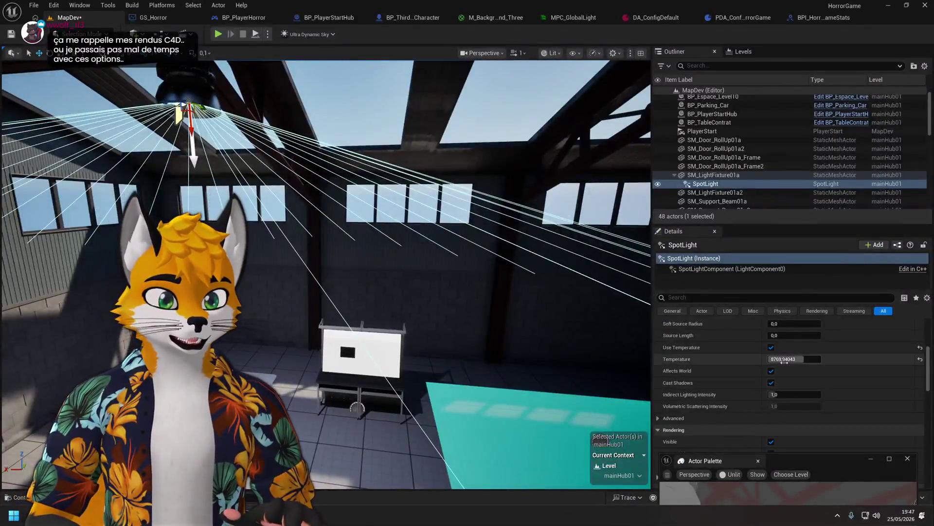
pyautogui.scroll(-2, 752, 384)
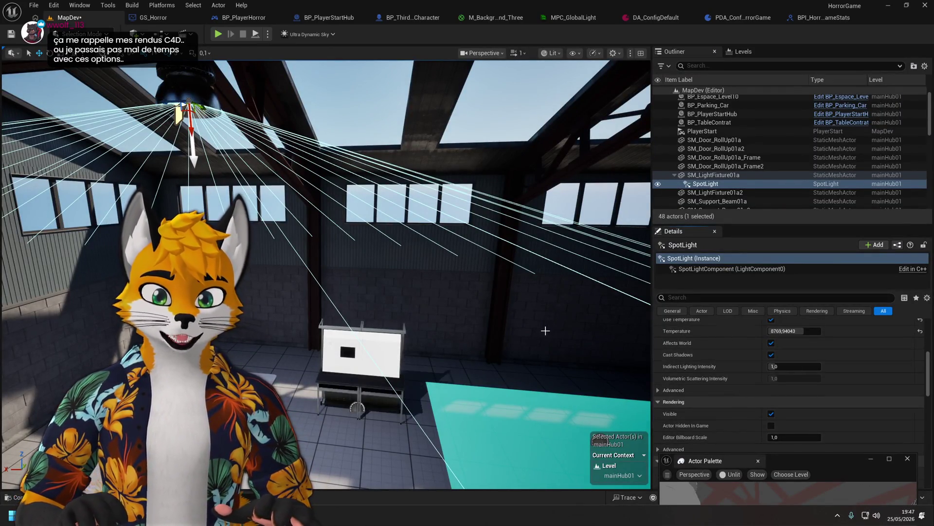
pyautogui.moveTo(559, 331); pyautogui.dragTo(559, 361)
pyautogui.scroll(-4, 720, 375)
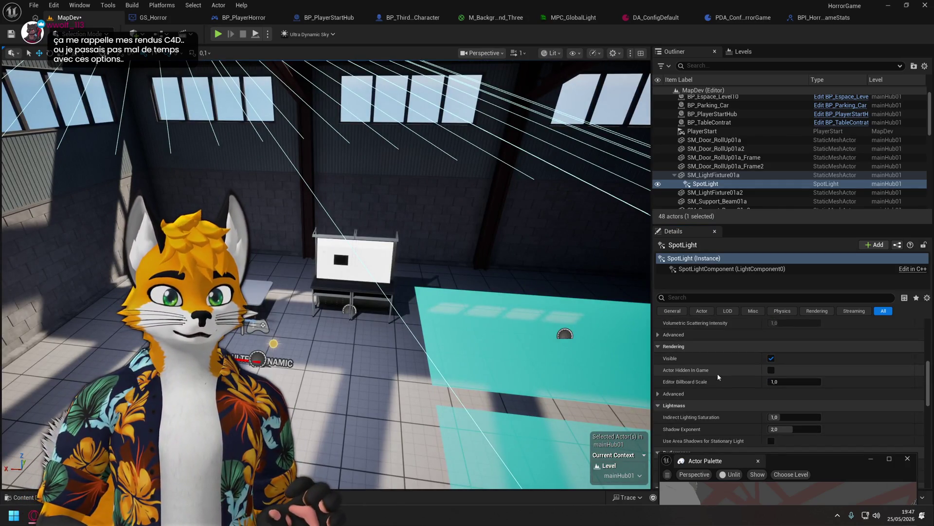
pyautogui.scroll(-7, 717, 373)
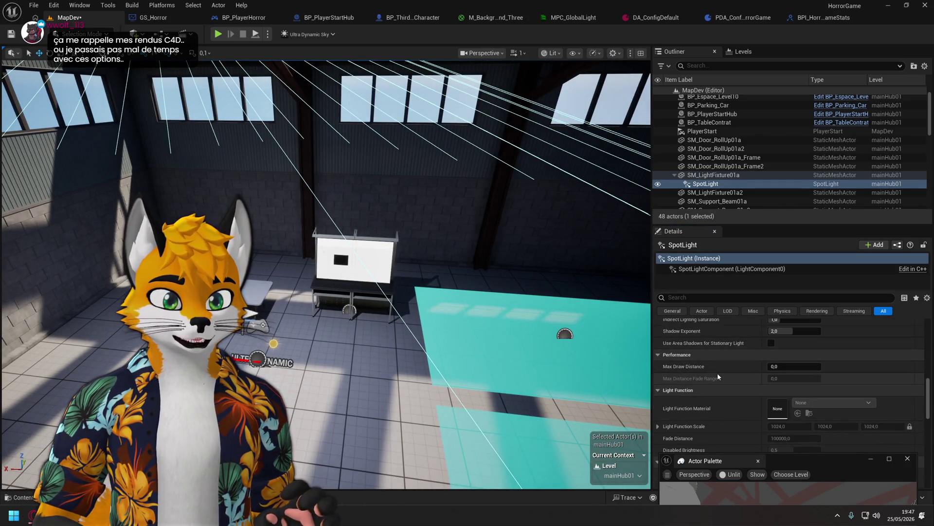
pyautogui.press('f')
pyautogui.moveTo(528, 329)
pyautogui.mouseDown()
pyautogui.moveTo(528, 292)
pyautogui.moveTo(528, 328)
pyautogui.mouseUp()
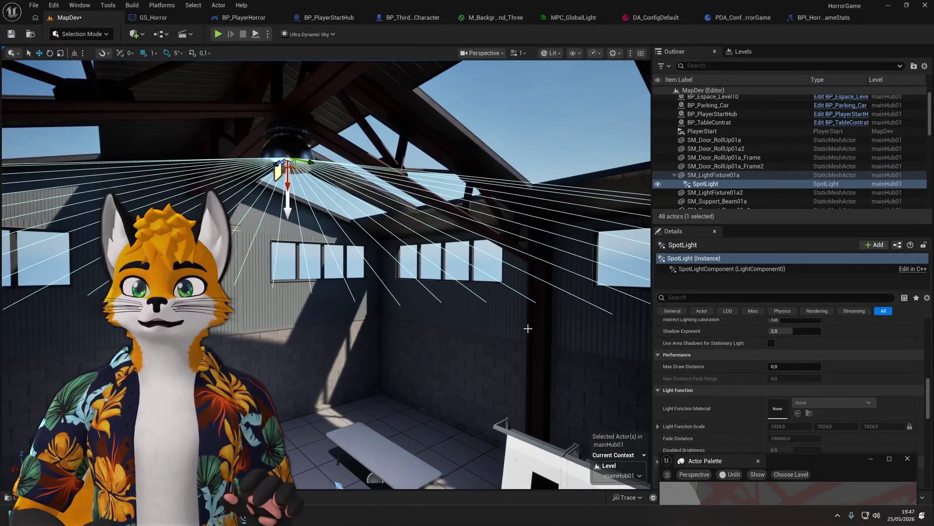
pyautogui.moveTo(517, 261); pyautogui.dragTo(517, 261)
pyautogui.click(781, 211)
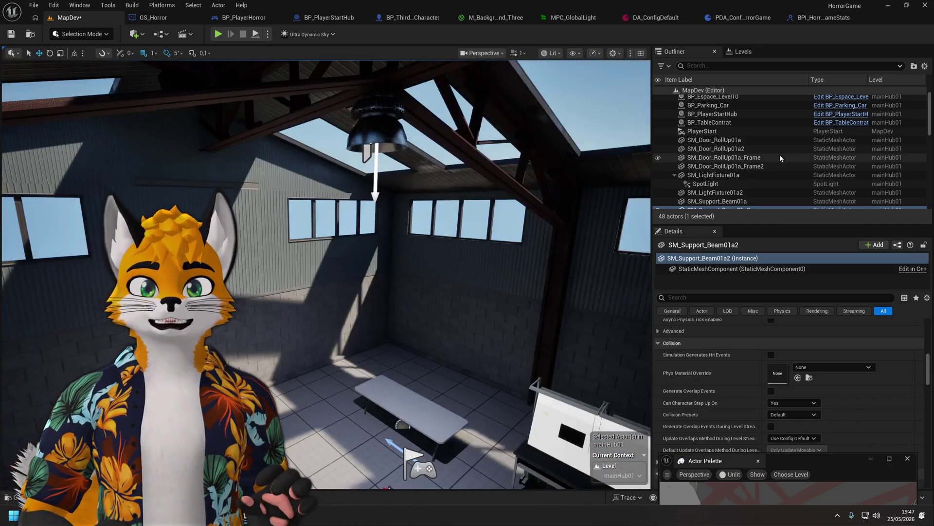
pyautogui.scroll(1, 780, 154)
pyautogui.click(726, 187)
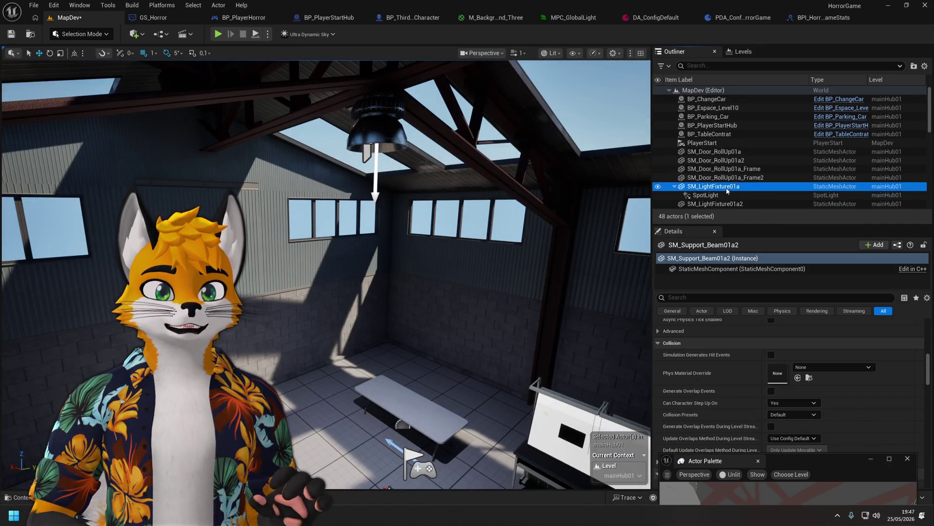
pyautogui.scroll(-1, 719, 201)
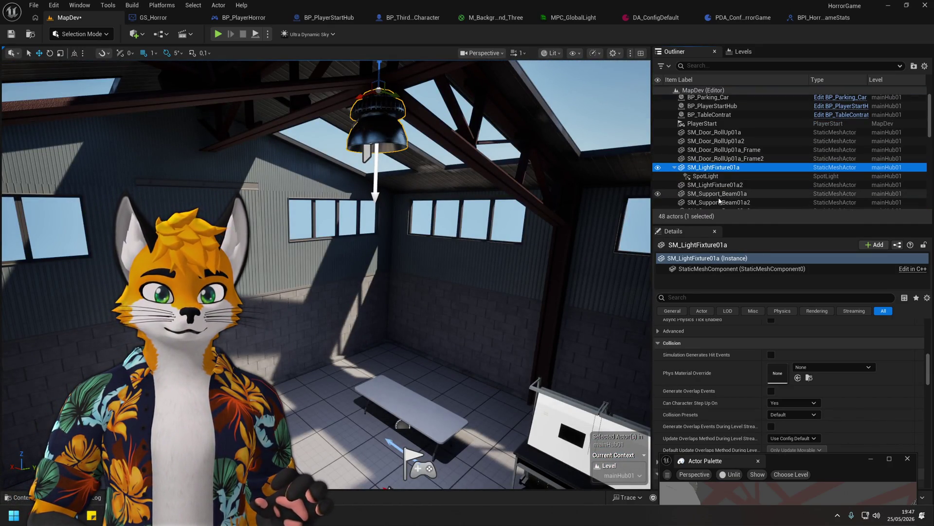
pyautogui.doubleClick(700, 176)
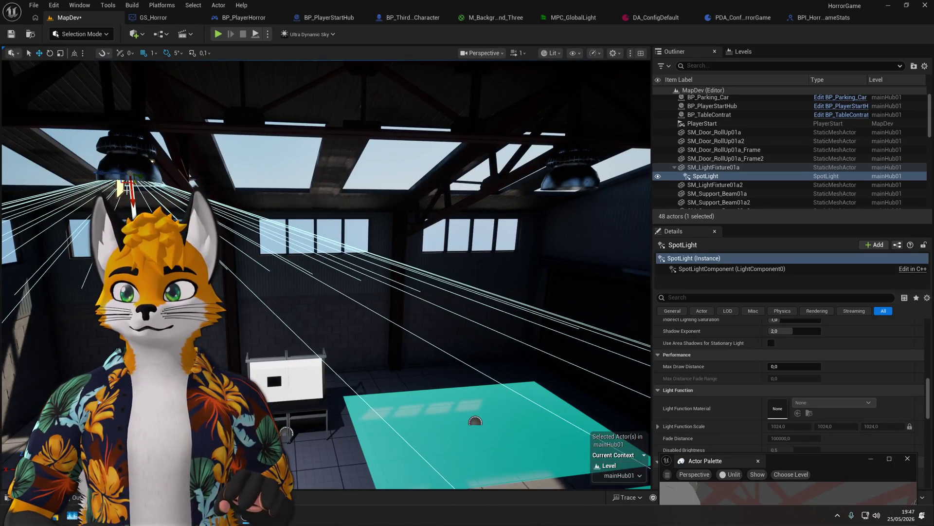
# Center SpotLight2 at Location X 0 and save the level
pyautogui.doubleClick(707, 185)
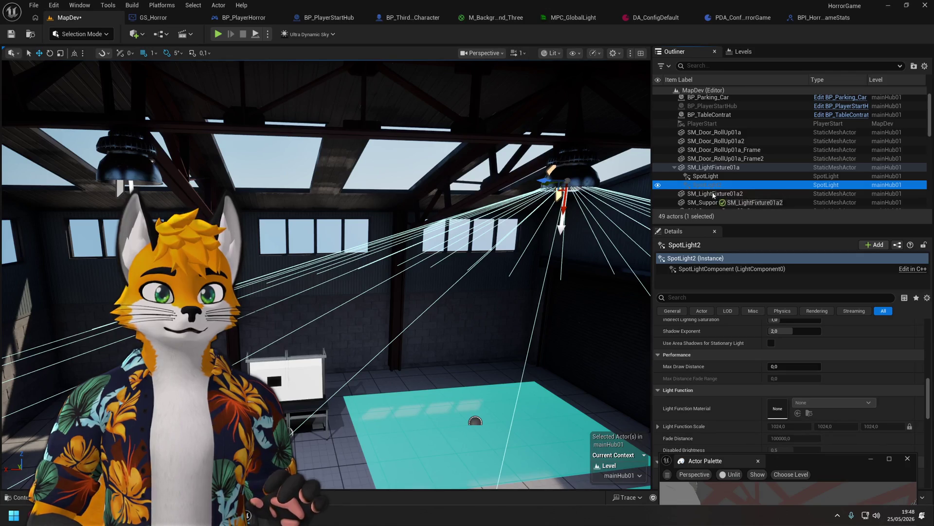
pyautogui.scroll(10, 805, 370)
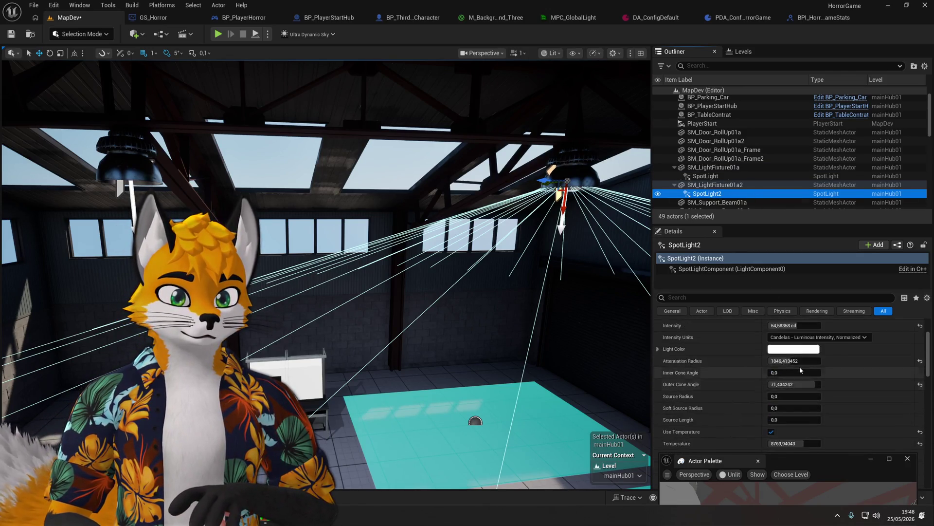
pyautogui.write('0')
pyautogui.click(835, 335)
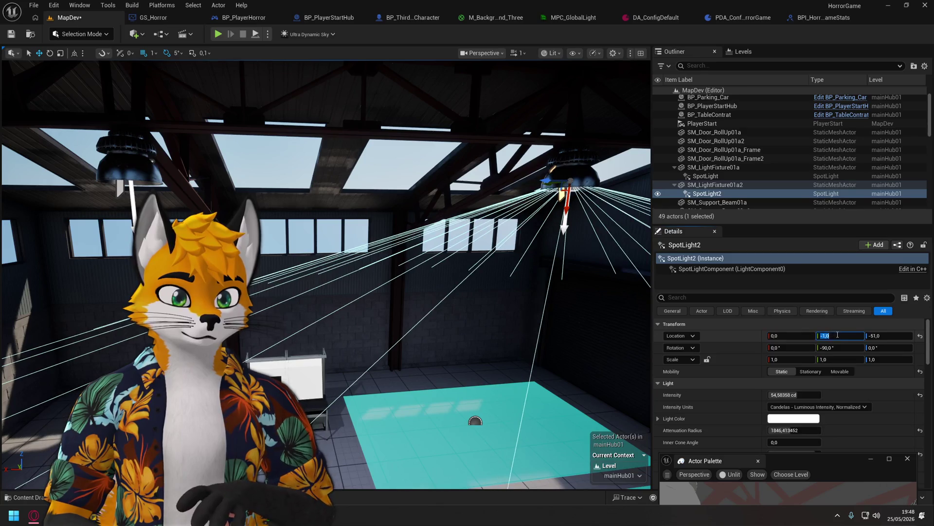
pyautogui.hotkey('ctrl', 's')
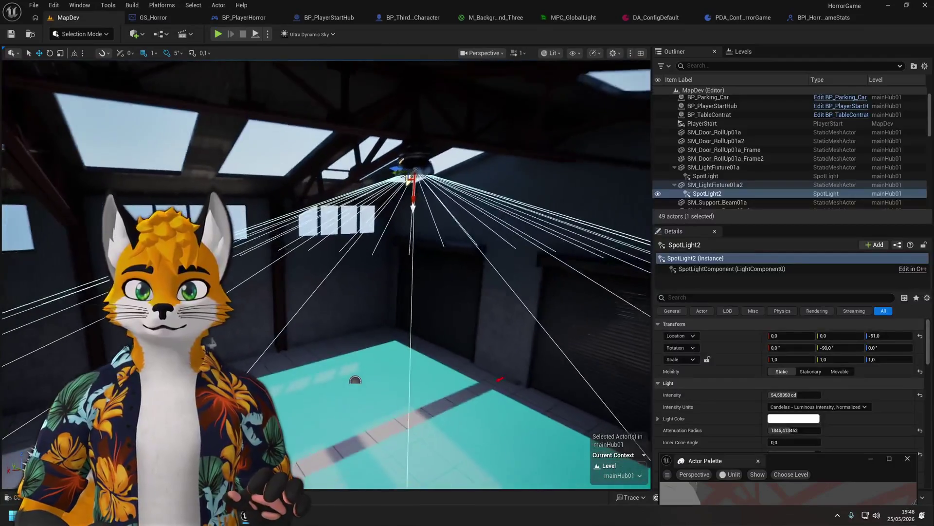
# Hide Ultra_Dynamic_Sky in the Outliner and focus on wall piece SM_Warehouse_Wall03_UpperA
pyautogui.press('f')
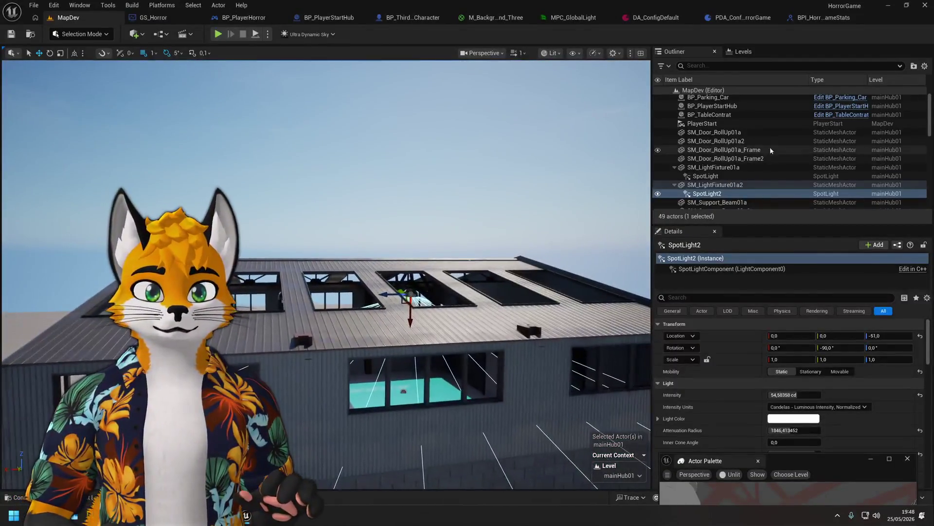
pyautogui.scroll(-5, 772, 145)
pyautogui.scroll(5, 755, 173)
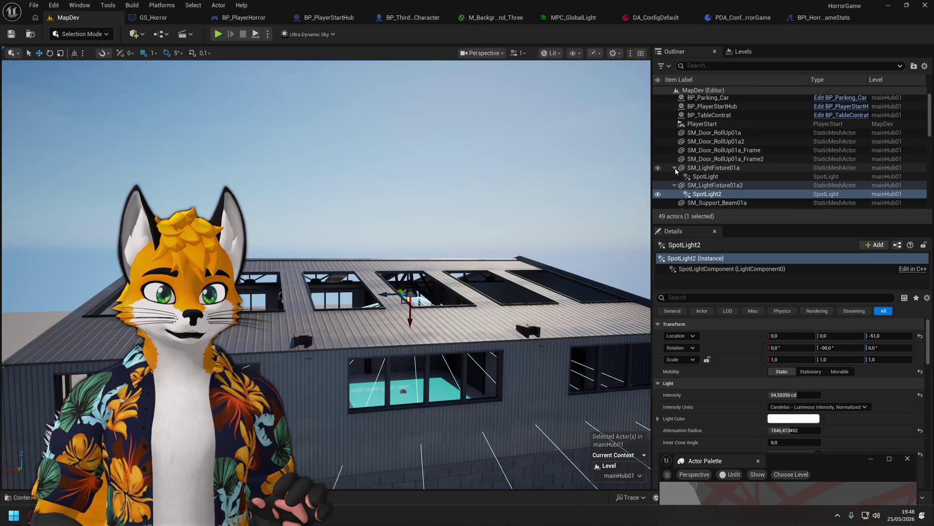
pyautogui.scroll(2, 725, 183)
pyautogui.scroll(-15, 705, 103)
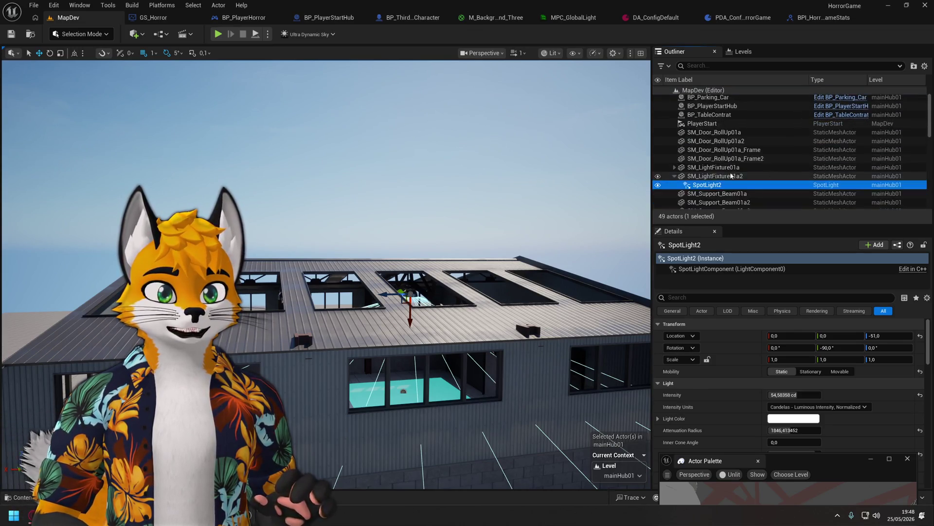
pyautogui.click(659, 197)
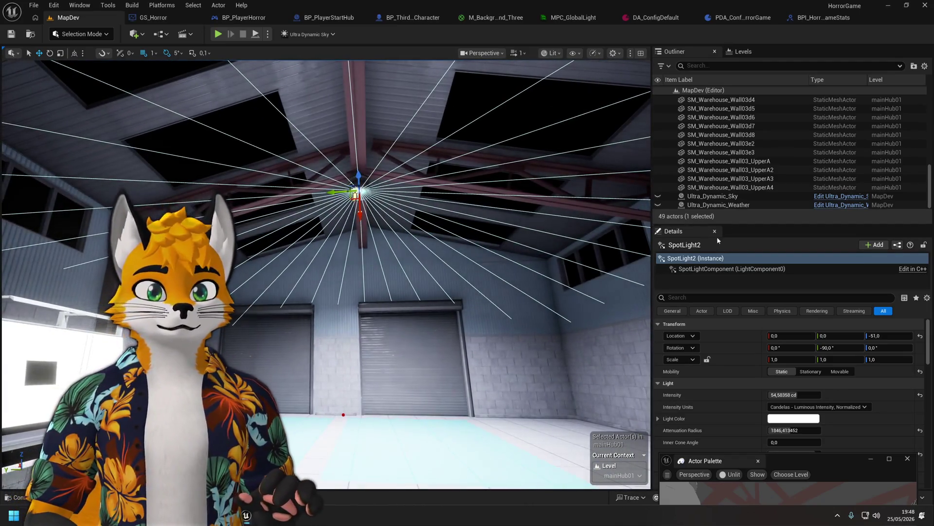
pyautogui.doubleClick(722, 161)
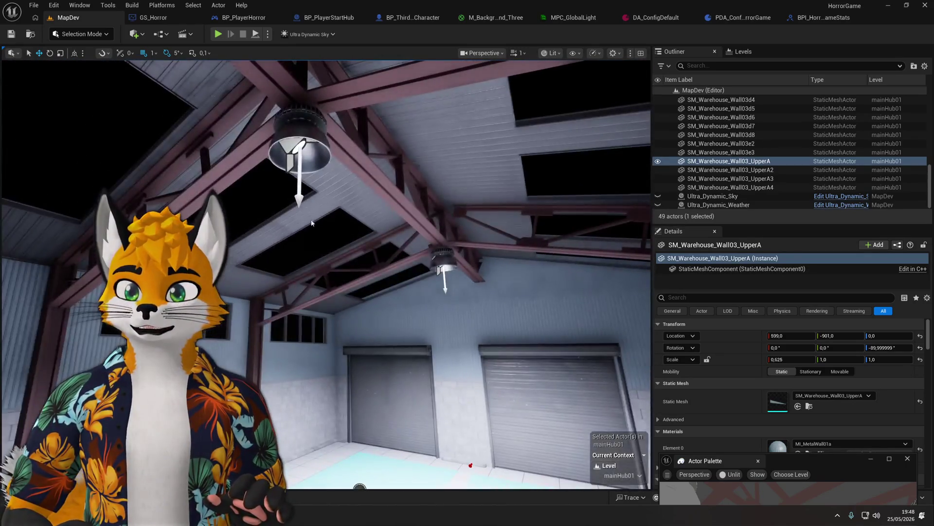
# Select the first ceiling SpotLight, survey the room, then pick the SM_Support_Beam01a2 beam
pyautogui.click(297, 149)
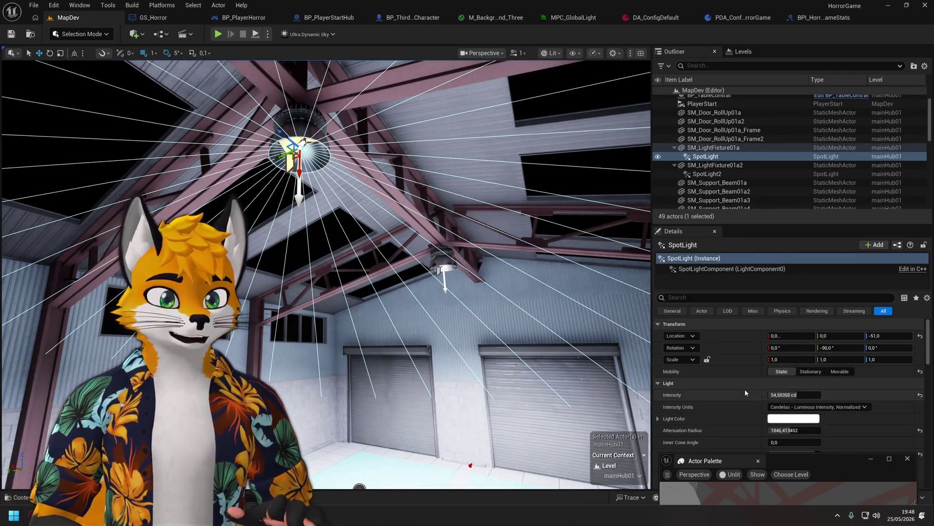
pyautogui.scroll(-5, 744, 388)
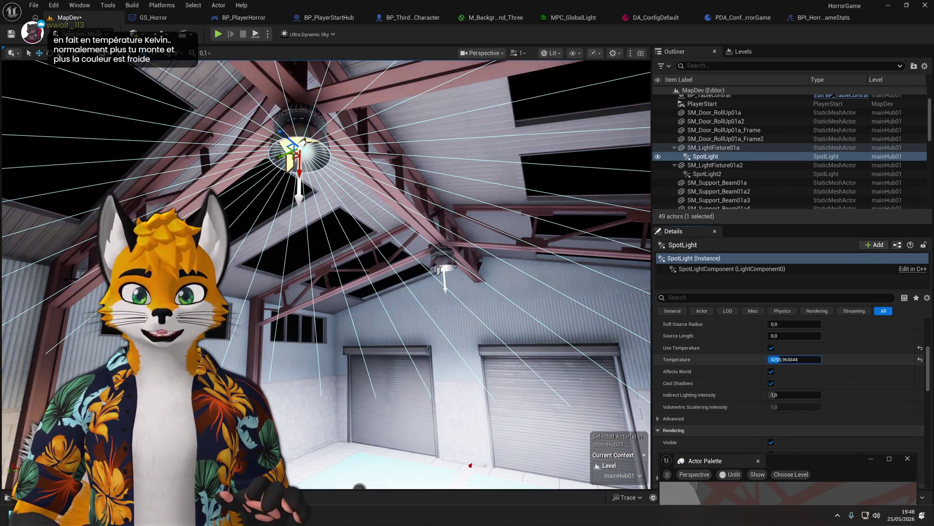
pyautogui.moveTo(326, 273)
pyautogui.mouseDown()
pyautogui.moveTo(336, 321)
pyautogui.moveTo(360, 326)
pyautogui.mouseUp()
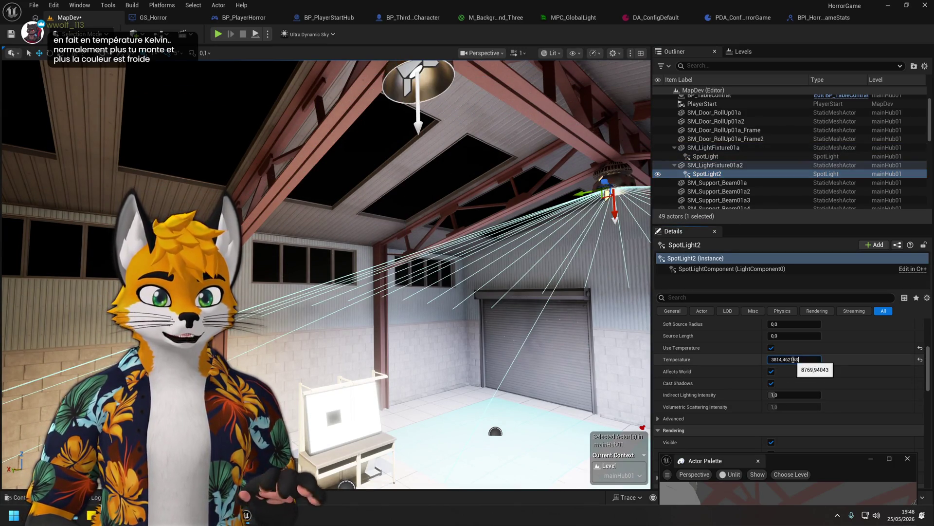
pyautogui.moveTo(529, 319)
pyautogui.mouseDown()
pyautogui.moveTo(516, 292)
pyautogui.moveTo(530, 318)
pyautogui.moveTo(559, 313)
pyautogui.mouseUp()
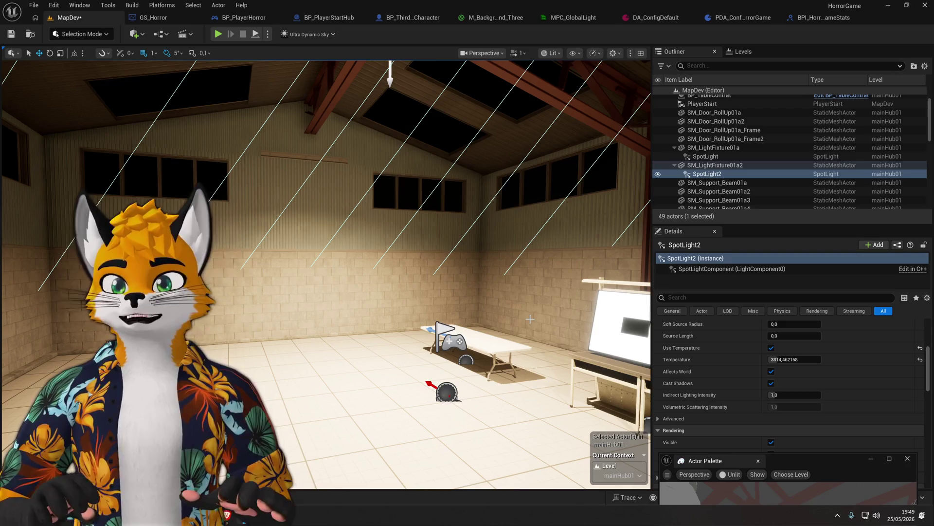
pyautogui.moveTo(548, 327)
pyautogui.mouseDown()
pyautogui.moveTo(535, 292)
pyautogui.moveTo(549, 330)
pyautogui.mouseUp()
pyautogui.moveTo(493, 247); pyautogui.dragTo(453, 252)
pyautogui.click(493, 246)
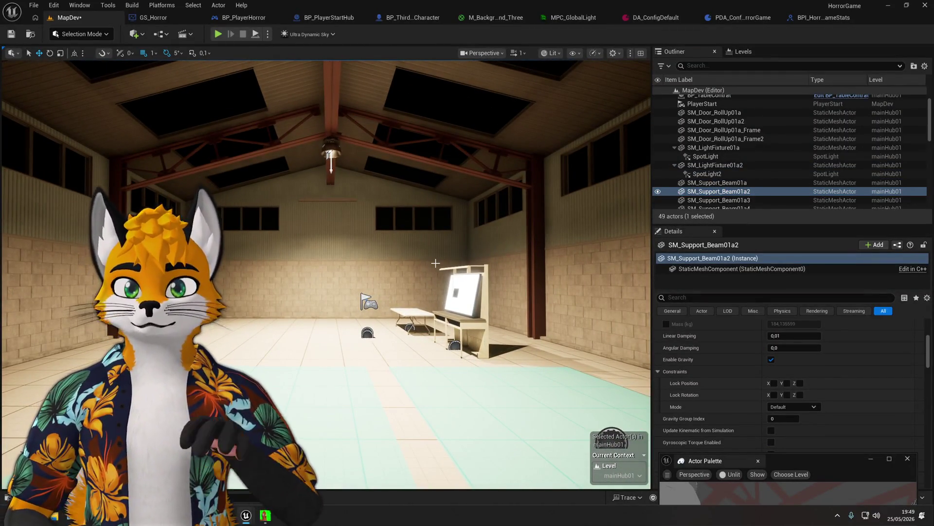
pyautogui.moveTo(436, 262)
pyautogui.mouseDown()
pyautogui.moveTo(409, 265)
pyautogui.moveTo(453, 267)
pyautogui.moveTo(433, 265)
pyautogui.moveTo(435, 294)
pyautogui.mouseUp()
# Move the white folding table BP_TableContrat to a new spot on the warehouse floor
pyautogui.click(271, 245)
pyautogui.press('f')
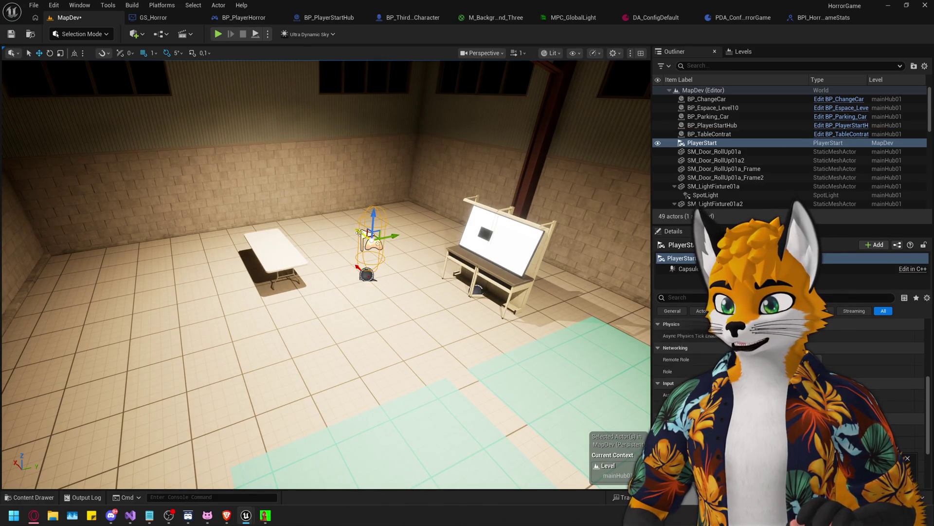
pyautogui.click(302, 266)
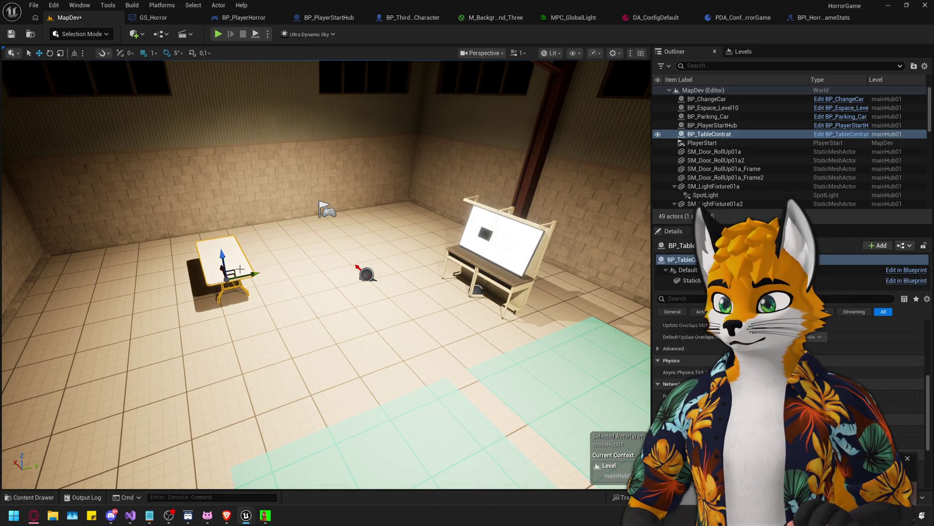
pyautogui.moveTo(219, 267)
pyautogui.mouseDown()
pyautogui.moveTo(246, 335)
pyautogui.moveTo(453, 315)
pyautogui.moveTo(414, 316)
pyautogui.moveTo(413, 341)
pyautogui.moveTo(419, 292)
pyautogui.moveTo(419, 341)
pyautogui.moveTo(379, 331)
pyautogui.moveTo(428, 335)
pyautogui.moveTo(428, 326)
pyautogui.moveTo(265, 326)
pyautogui.mouseUp()
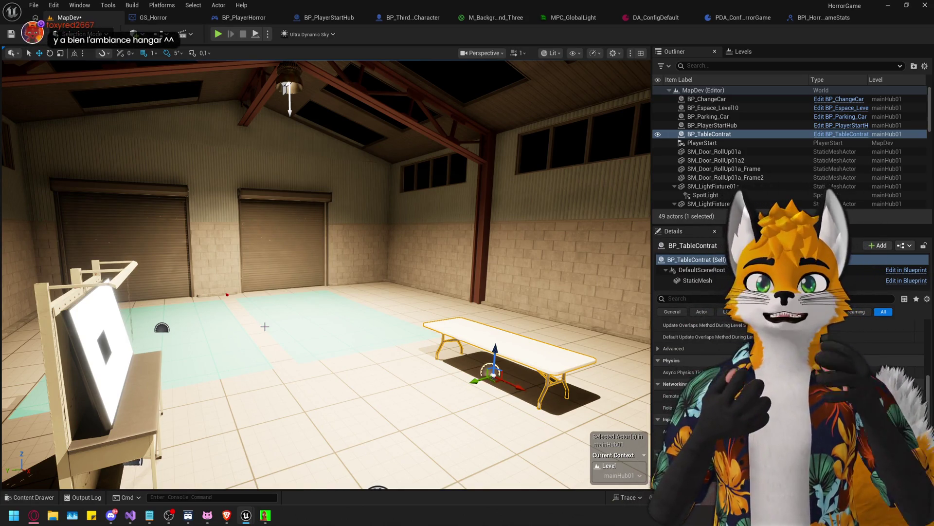
pyautogui.moveTo(265, 327)
pyautogui.mouseDown()
pyautogui.moveTo(264, 272)
pyautogui.moveTo(268, 311)
pyautogui.mouseUp()
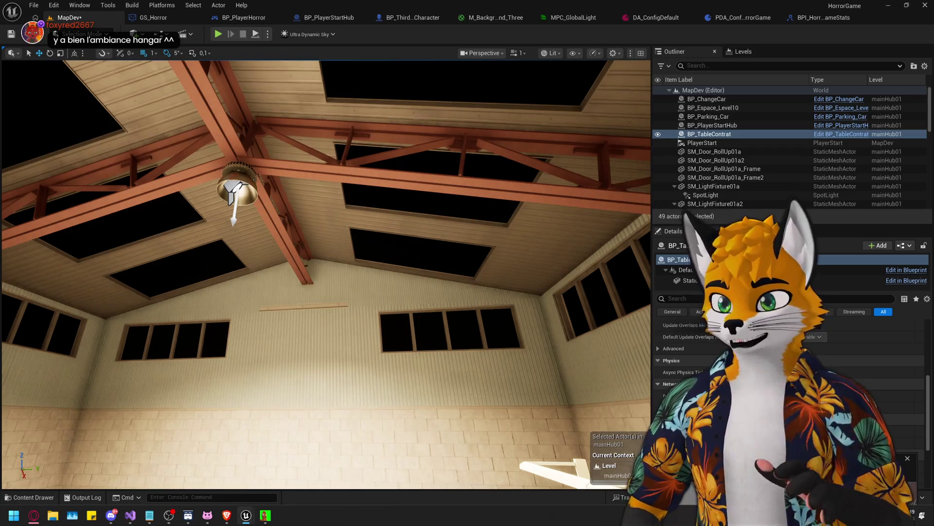
pyautogui.moveTo(267, 312)
pyautogui.mouseDown()
pyautogui.moveTo(275, 380)
pyautogui.moveTo(275, 360)
pyautogui.moveTo(280, 369)
pyautogui.moveTo(122, 261)
pyautogui.mouseUp()
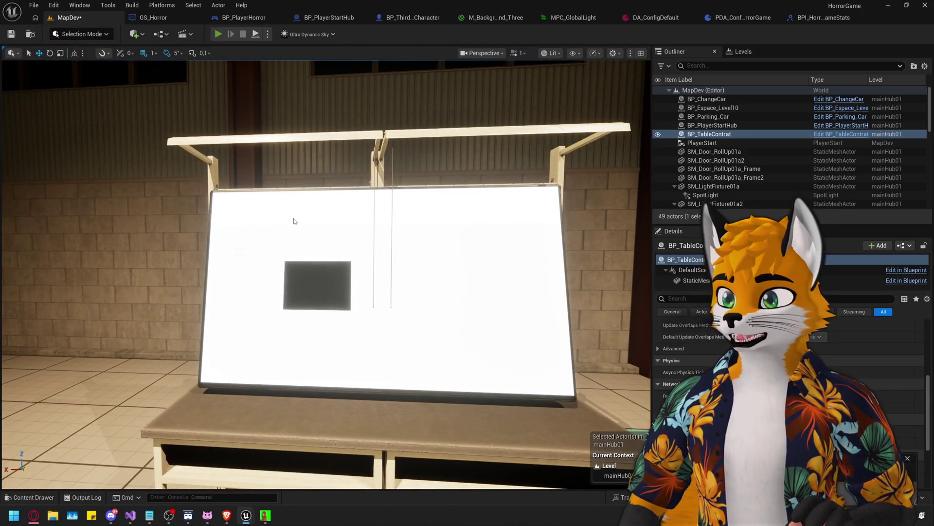
pyautogui.hotkey('alt', 'p')
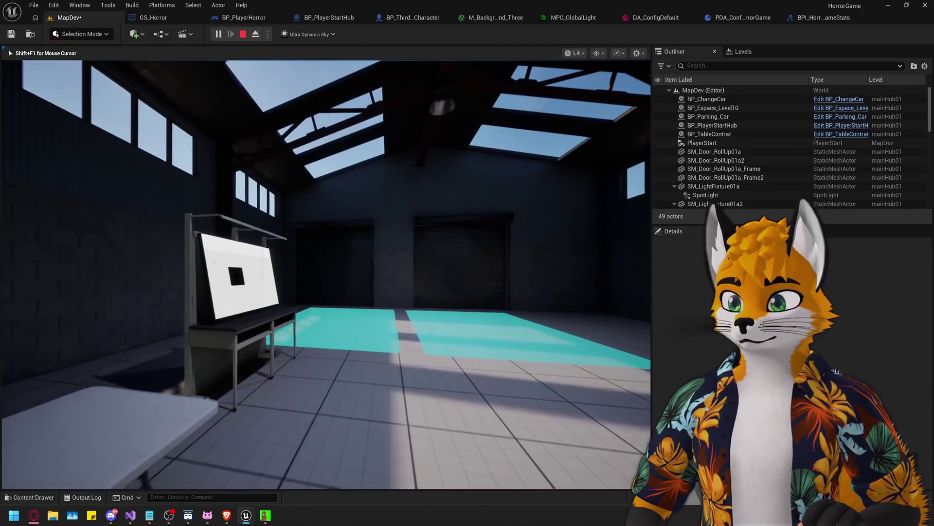
pyautogui.press('w')
pyautogui.press('s')
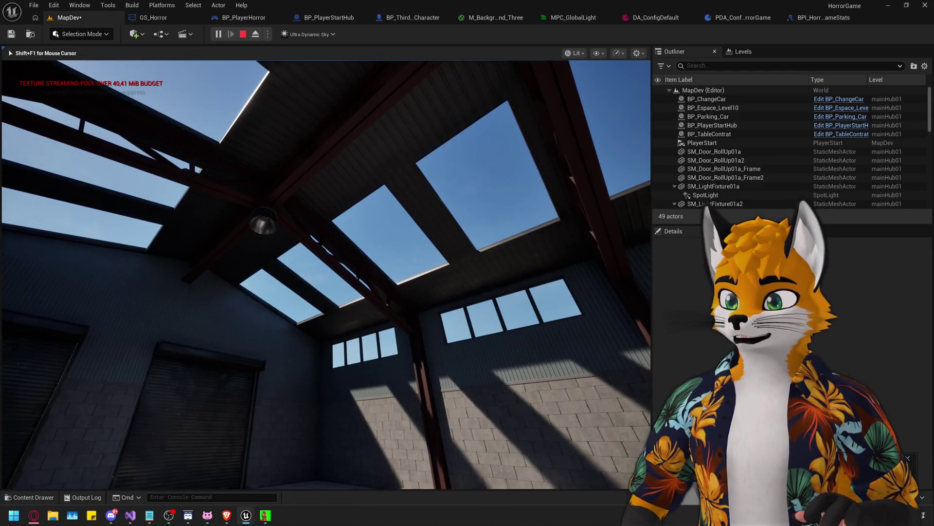
pyautogui.press('Escape')
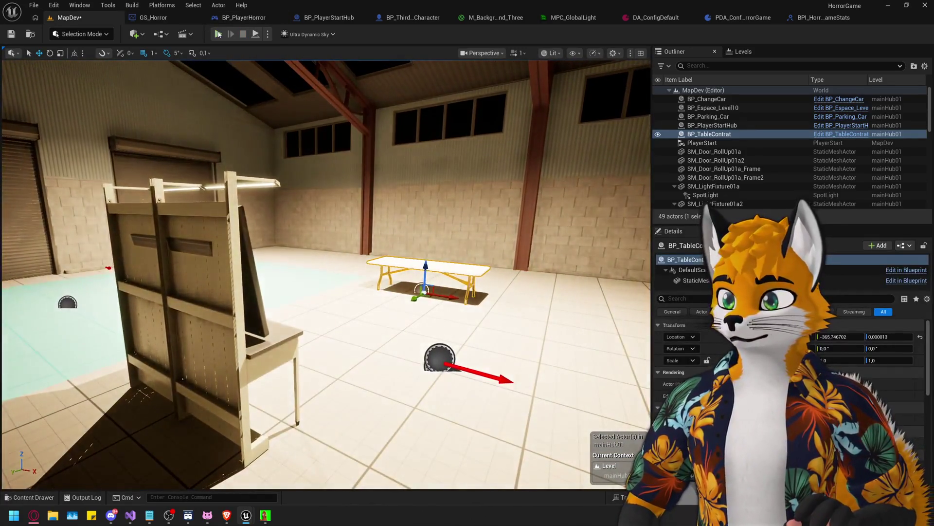
pyautogui.click(219, 35)
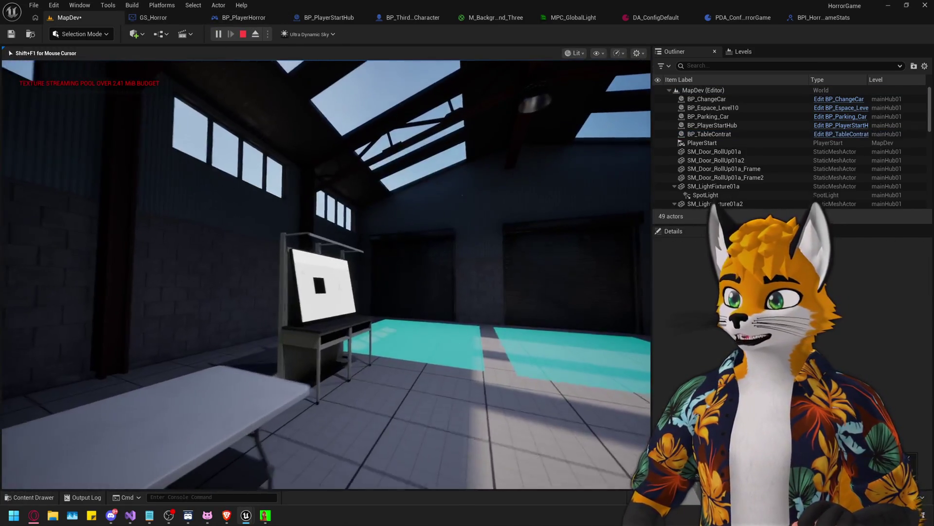
pyautogui.press('w')
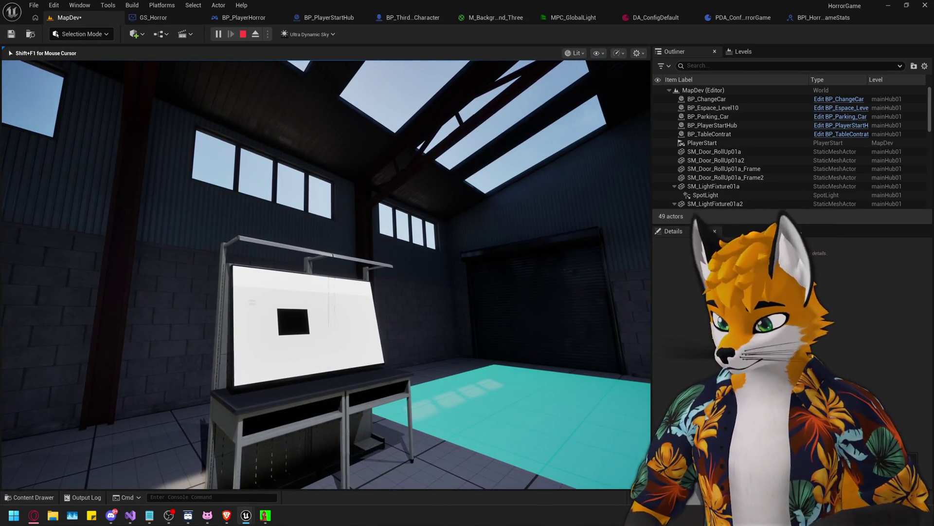
pyautogui.press('Escape')
pyautogui.doubleClick(709, 133)
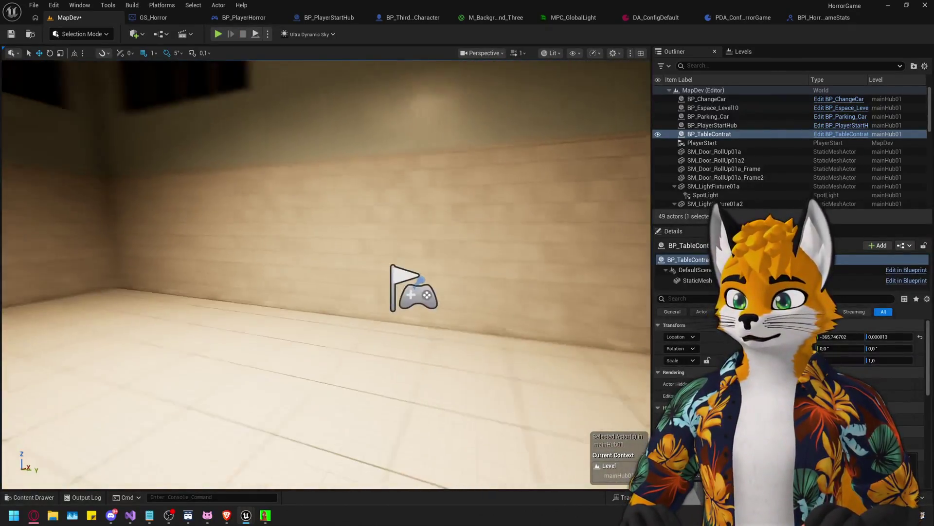
# Select the ceiling lamp's spotlight and scroll its Details down to Indirect Lighting Intensity
pyautogui.moveTo(326, 273)
pyautogui.mouseDown()
pyautogui.moveTo(302, 195)
pyautogui.moveTo(336, 287)
pyautogui.moveTo(346, 195)
pyautogui.mouseUp()
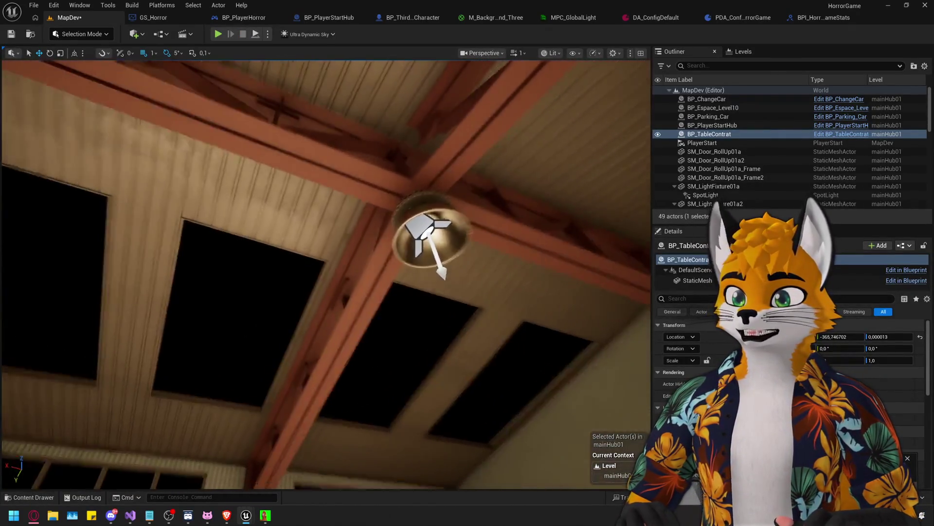
pyautogui.click(225, 151)
pyautogui.moveTo(225, 151)
pyautogui.mouseDown()
pyautogui.moveTo(233, 204)
pyautogui.moveTo(236, 195)
pyautogui.mouseUp()
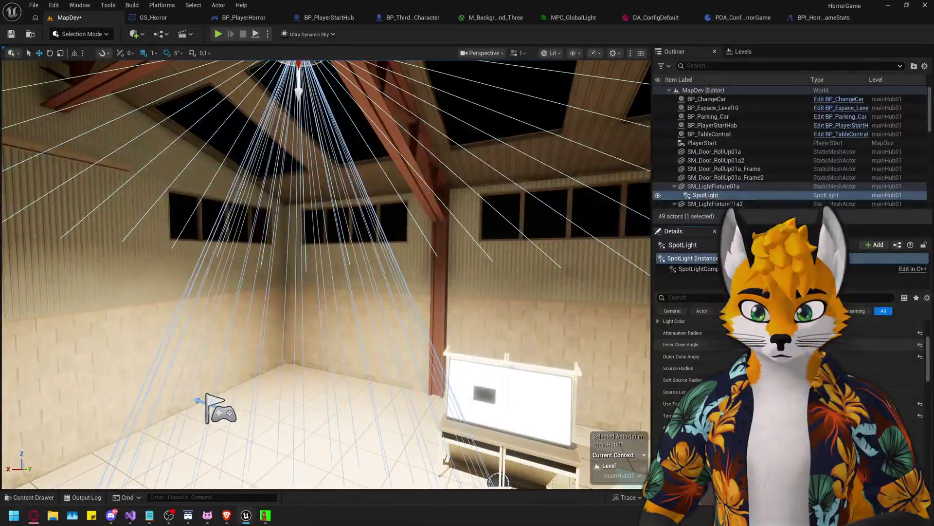
pyautogui.moveTo(326, 272); pyautogui.dragTo(326, 348)
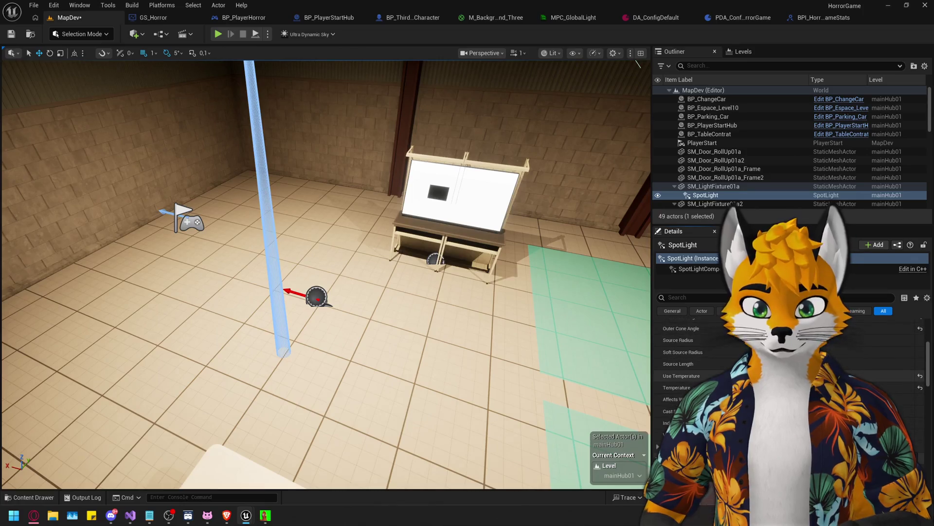
pyautogui.scroll(-1, 788, 374)
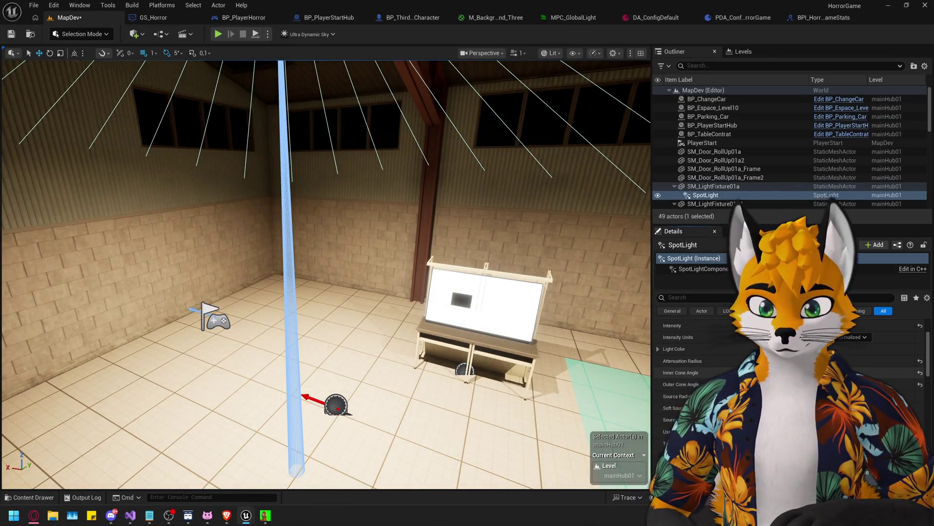
pyautogui.scroll(-3, 788, 375)
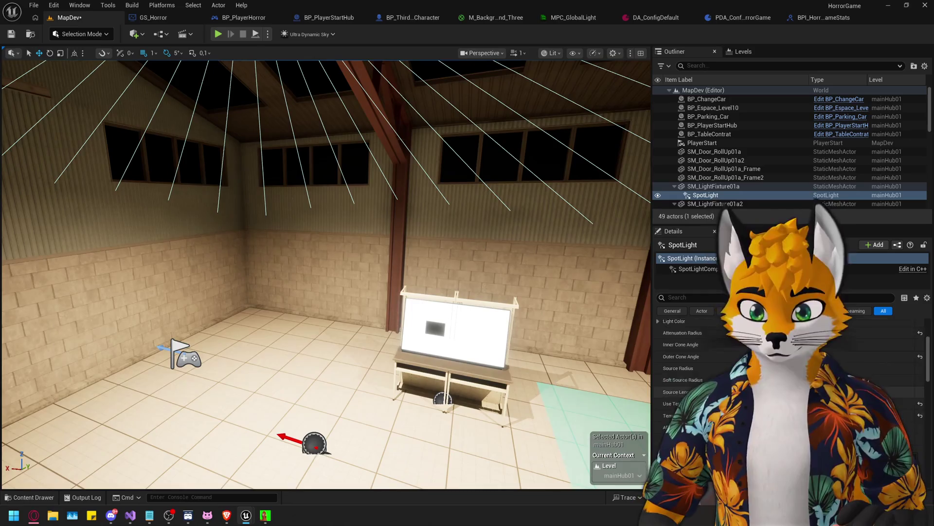
pyautogui.moveTo(368, 271); pyautogui.dragTo(368, 270)
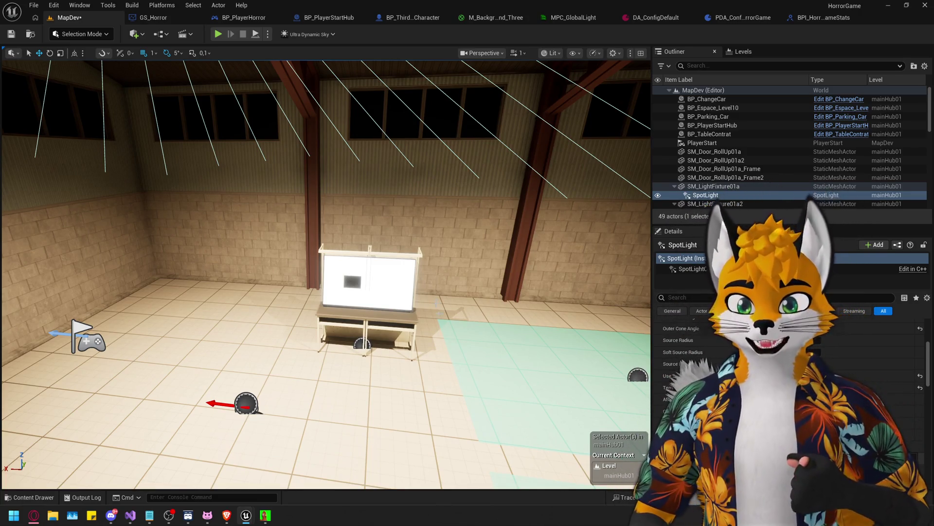
pyautogui.scroll(-3, 691, 370)
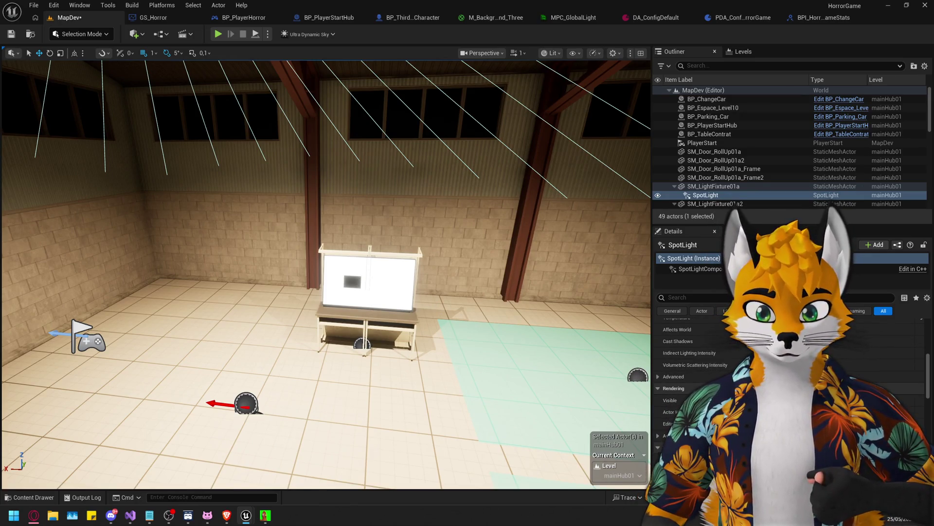
# Drag the spotlight's Indirect Lighting Intensity to a new value and frame its light cone
pyautogui.moveTo(808, 353); pyautogui.dragTo(827, 353)
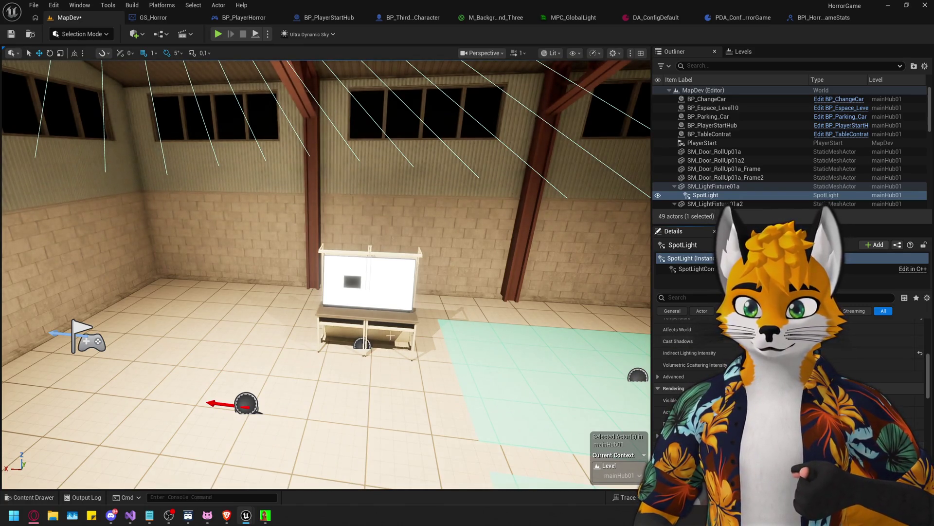
pyautogui.press('f')
pyautogui.moveTo(384, 348)
pyautogui.mouseDown()
pyautogui.moveTo(384, 418)
pyautogui.moveTo(384, 311)
pyautogui.moveTo(384, 438)
pyautogui.moveTo(384, 292)
pyautogui.mouseUp()
pyautogui.scroll(-3, 691, 370)
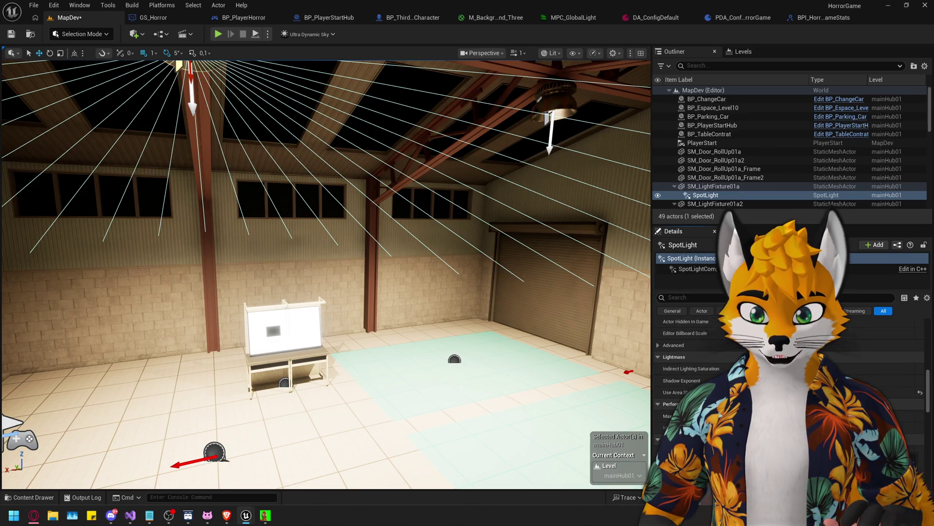
pyautogui.scroll(-5, 691, 369)
pyautogui.scroll(-5, 691, 370)
pyautogui.scroll(-2, 691, 370)
pyautogui.press('f')
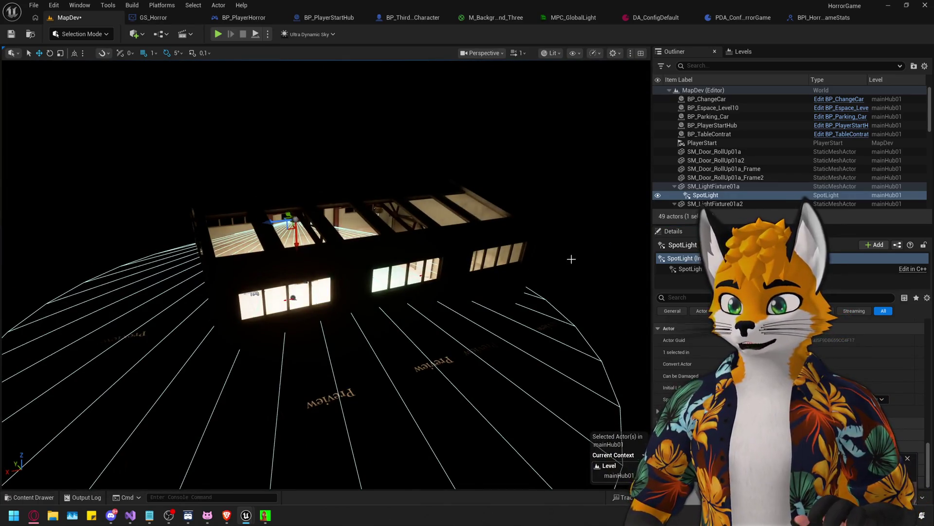
# Select the roll-up door SM_Door_RollUp01a2 and frame it in the viewport
pyautogui.click(715, 160)
pyautogui.press('f')
pyautogui.moveTo(550, 301); pyautogui.dragTo(550, 227)
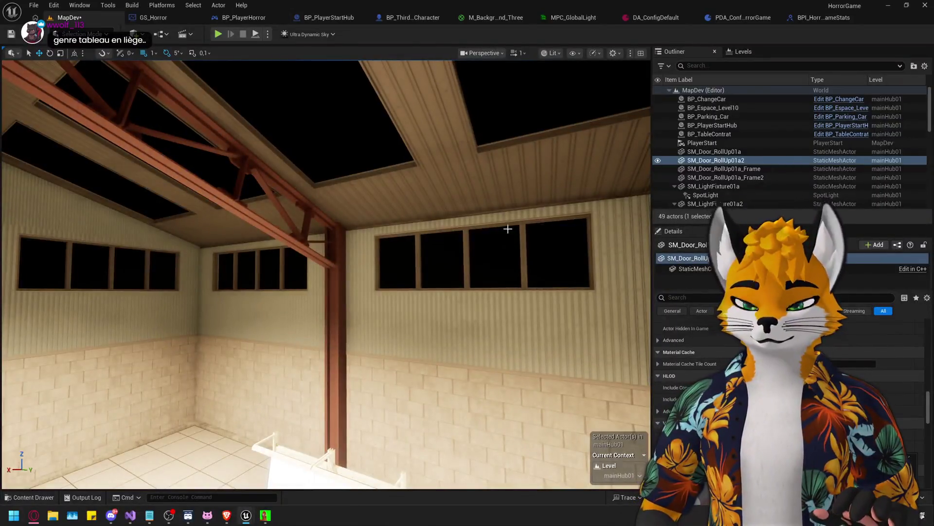
pyautogui.press('f')
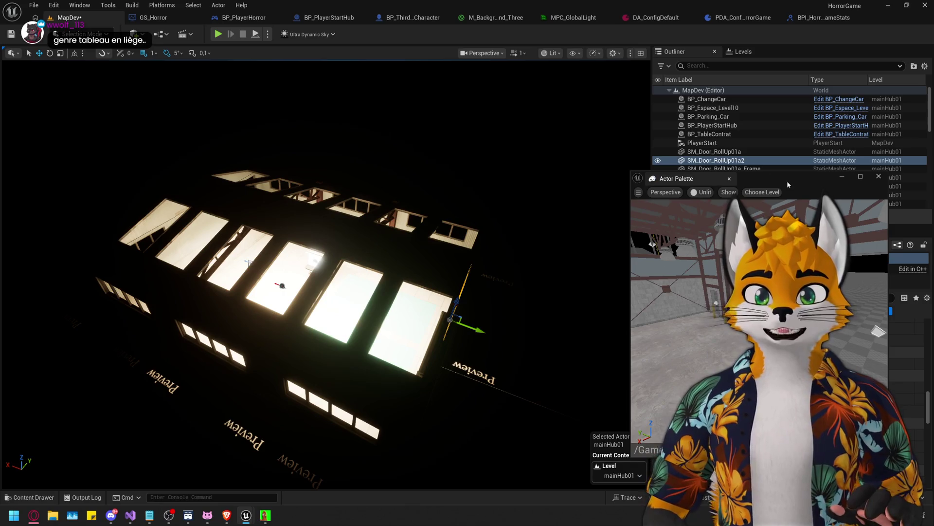
# Position the floating Actor Palette beside the viewport and choose its preview level
pyautogui.moveTo(787, 180); pyautogui.dragTo(444, 131)
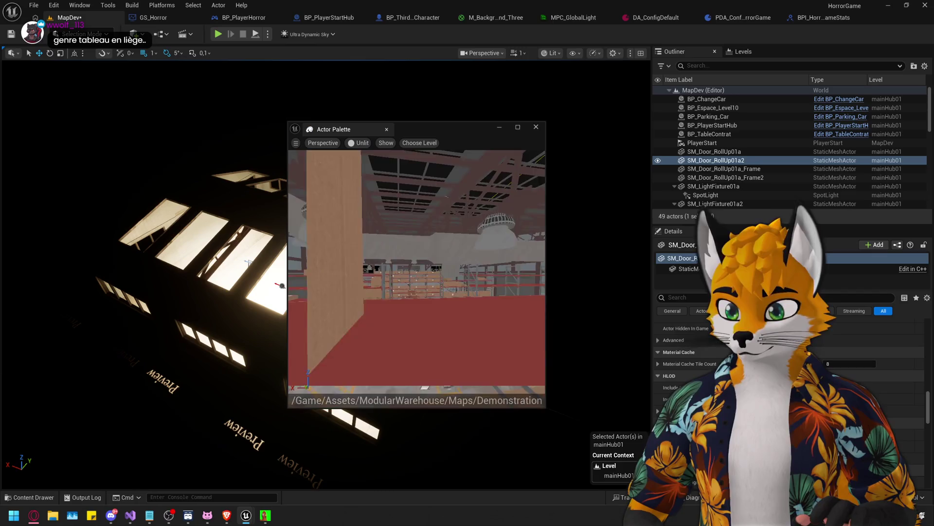
pyautogui.moveTo(457, 129); pyautogui.dragTo(748, 148)
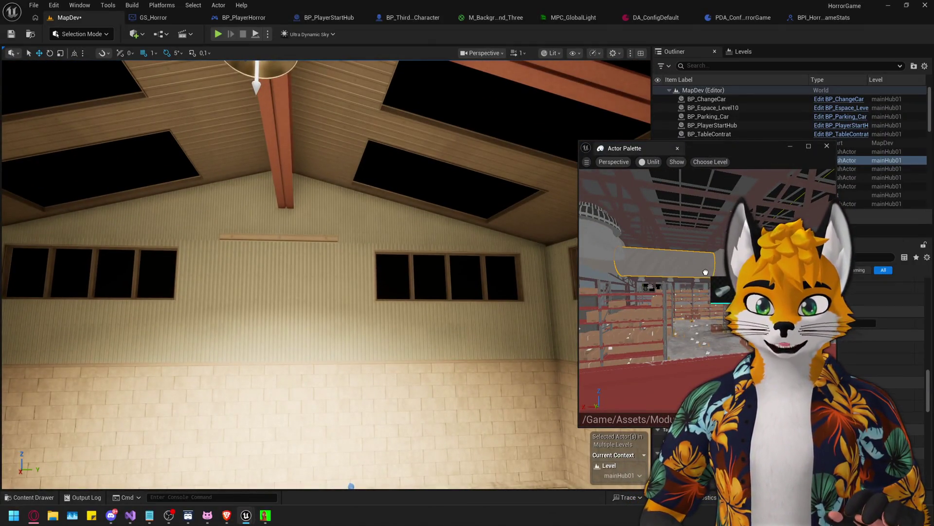
pyautogui.moveTo(701, 305)
pyautogui.mouseDown()
pyautogui.moveTo(662, 308)
pyautogui.moveTo(632, 288)
pyautogui.mouseUp()
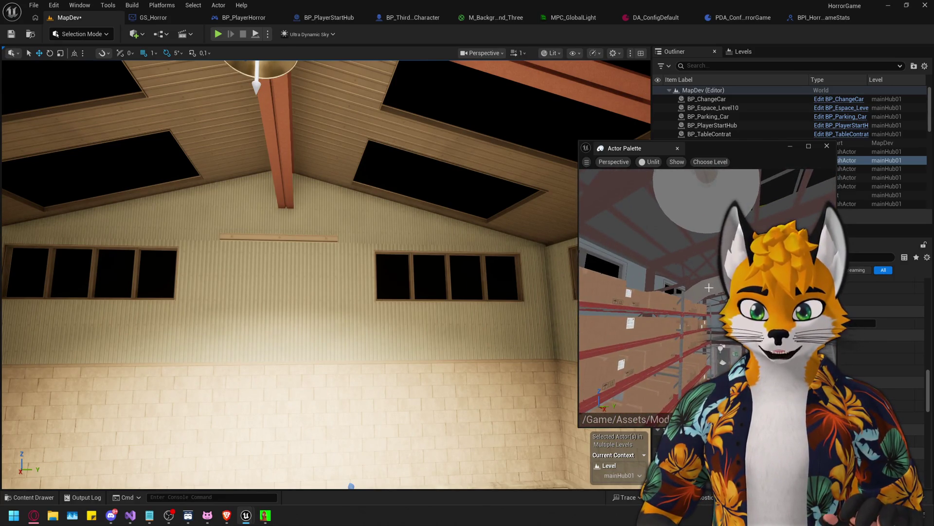
pyautogui.moveTo(677, 294)
pyautogui.mouseDown()
pyautogui.moveTo(178, 240)
pyautogui.moveTo(677, 294)
pyautogui.mouseUp()
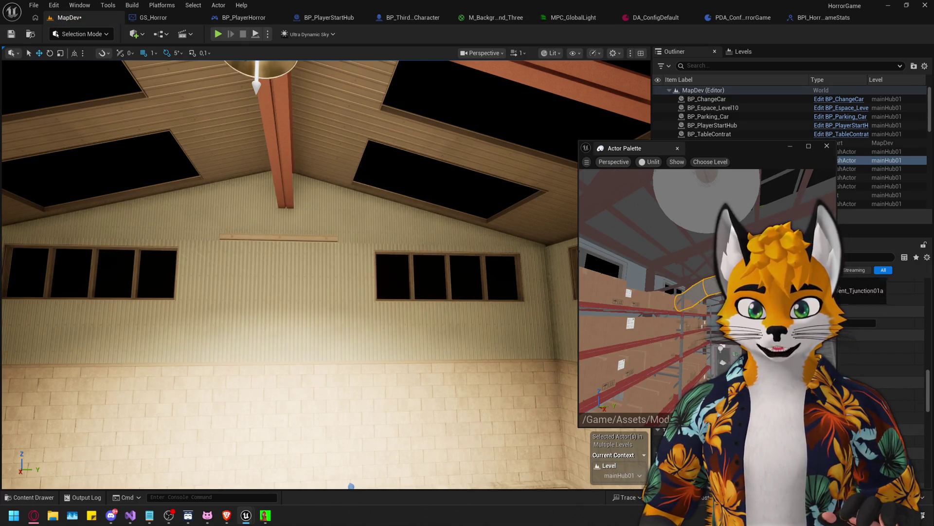
pyautogui.moveTo(661, 151); pyautogui.dragTo(434, 158)
pyautogui.click(483, 169)
pyautogui.moveTo(466, 284)
pyautogui.mouseDown()
pyautogui.moveTo(453, 288)
pyautogui.moveTo(482, 287)
pyautogui.moveTo(466, 321)
pyautogui.mouseUp()
# Browse the palette preview for vent pieces like SM_Vent_Elbow04a and SM_Vent_Straight01b
pyautogui.moveTo(536, 311); pyautogui.dragTo(514, 362)
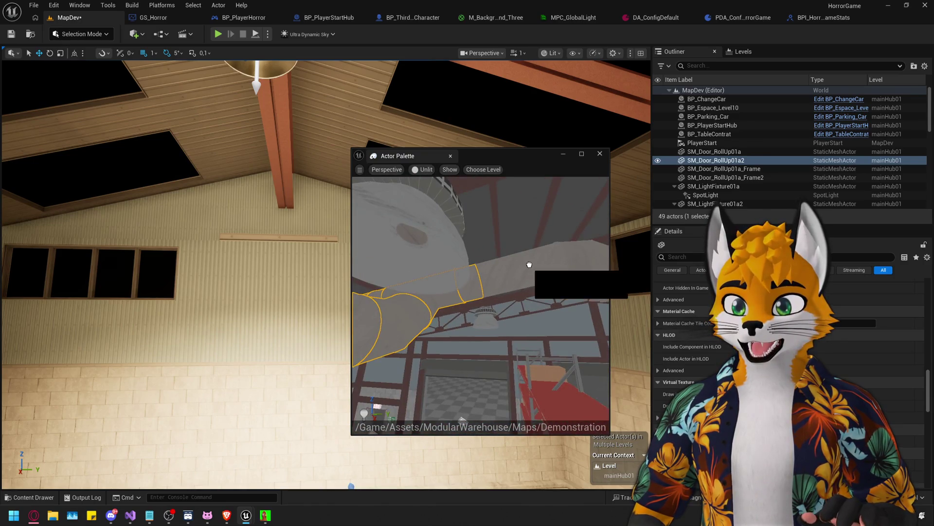
pyautogui.moveTo(528, 329); pyautogui.dragTo(527, 329)
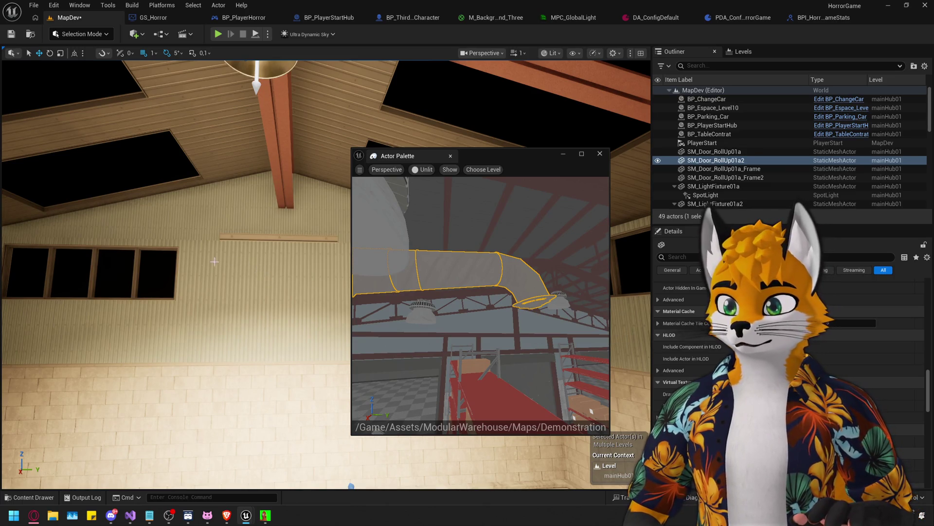
pyautogui.moveTo(522, 158); pyautogui.dragTo(843, 193)
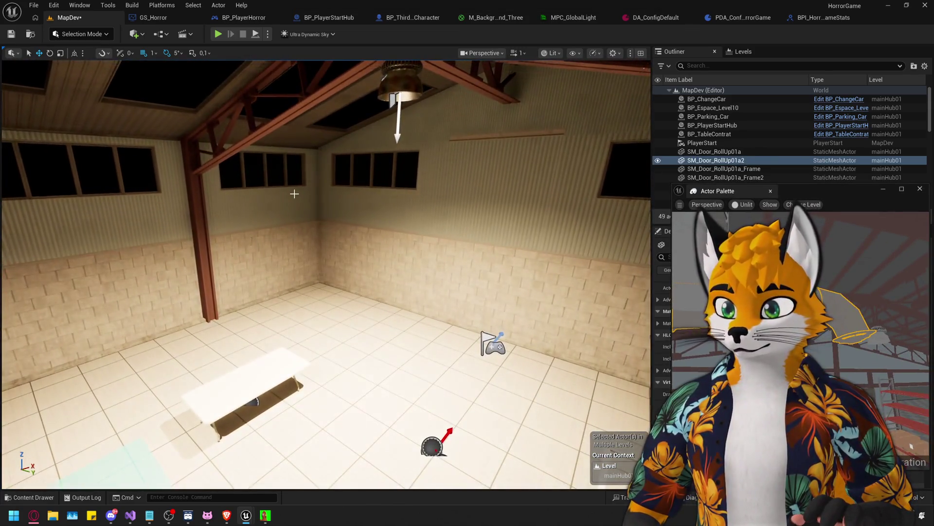
pyautogui.click(295, 194)
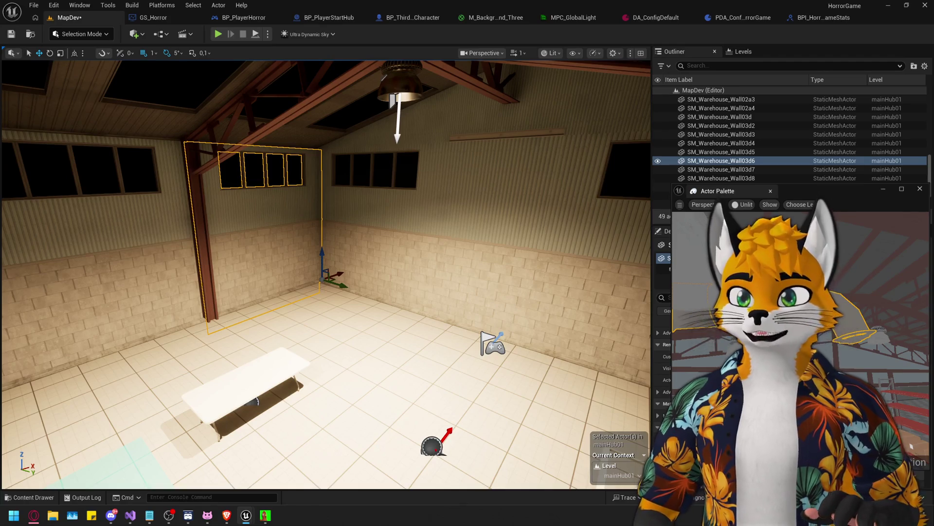
pyautogui.moveTo(811, 194); pyautogui.dragTo(802, 118)
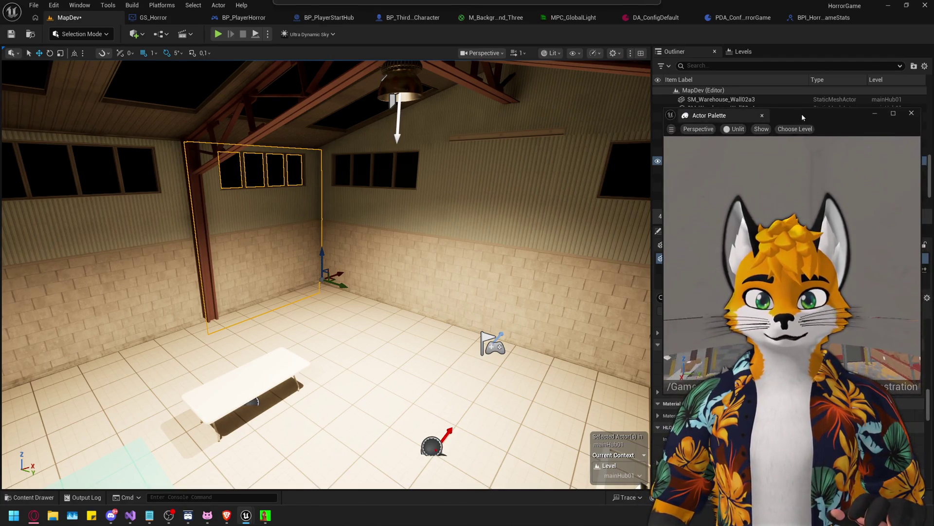
pyautogui.click(799, 276)
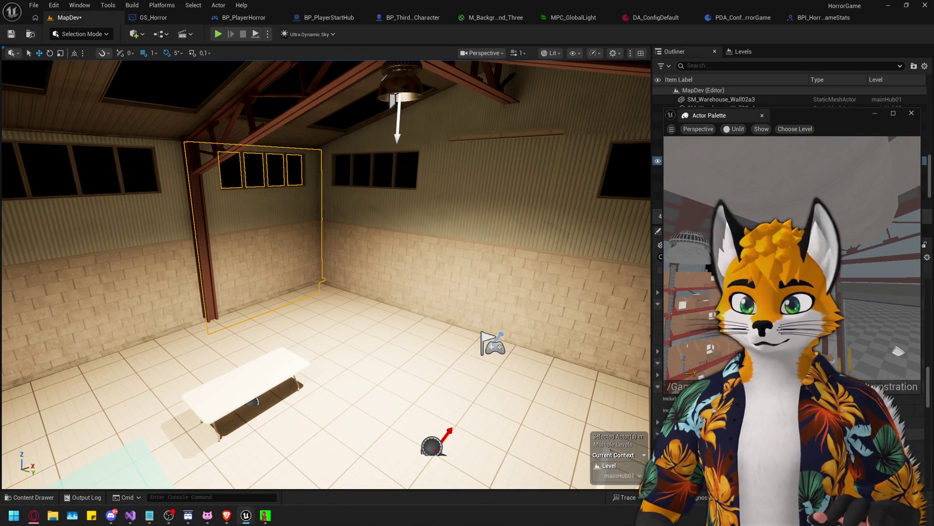
pyautogui.moveTo(863, 274)
pyautogui.mouseDown()
pyautogui.moveTo(396, 281)
pyautogui.moveTo(275, 214)
pyautogui.mouseUp()
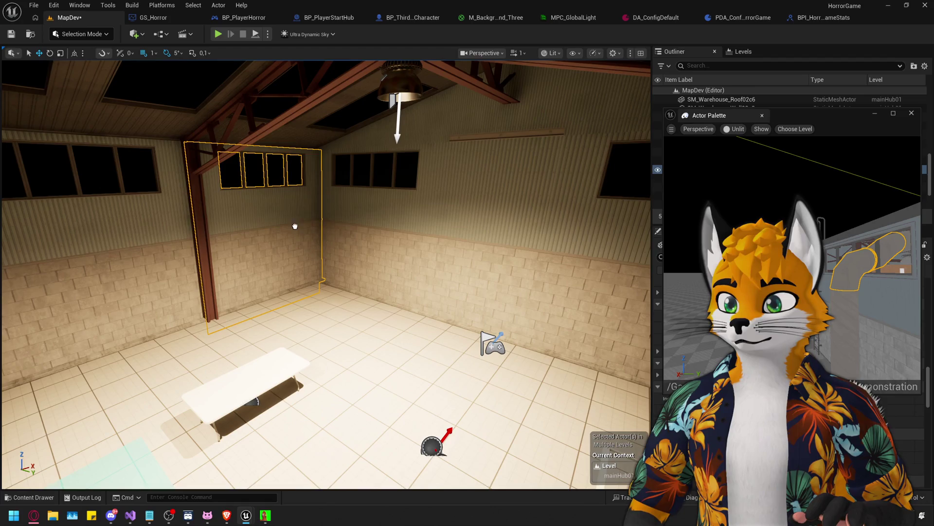
# Place a vent elbow from the Actor Palette and raise it off the floor
pyautogui.moveTo(405, 370); pyautogui.dragTo(404, 370)
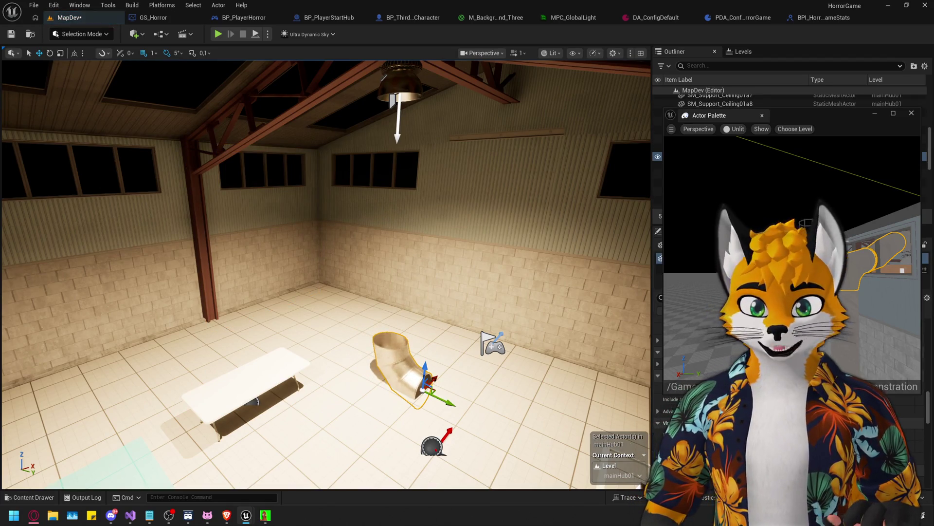
pyautogui.moveTo(857, 263)
pyautogui.mouseDown()
pyautogui.moveTo(319, 355)
pyautogui.moveTo(888, 255)
pyautogui.moveTo(360, 338)
pyautogui.mouseUp()
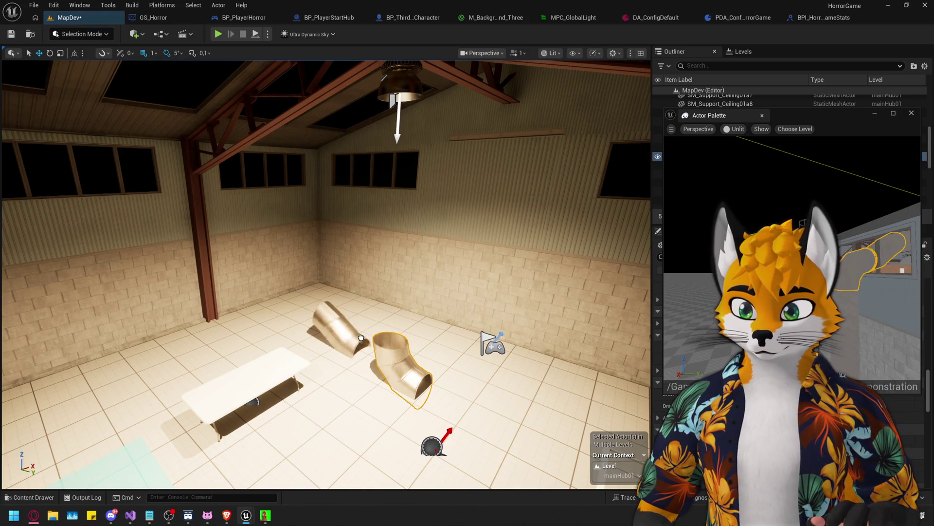
pyautogui.moveTo(536, 311); pyautogui.dragTo(849, 292)
pyautogui.click(422, 375)
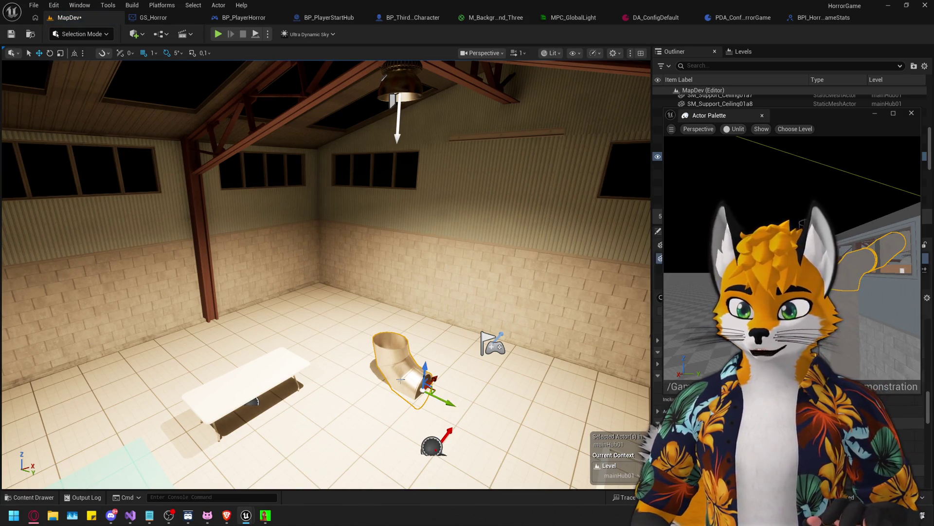
pyautogui.moveTo(424, 365); pyautogui.dragTo(435, 216)
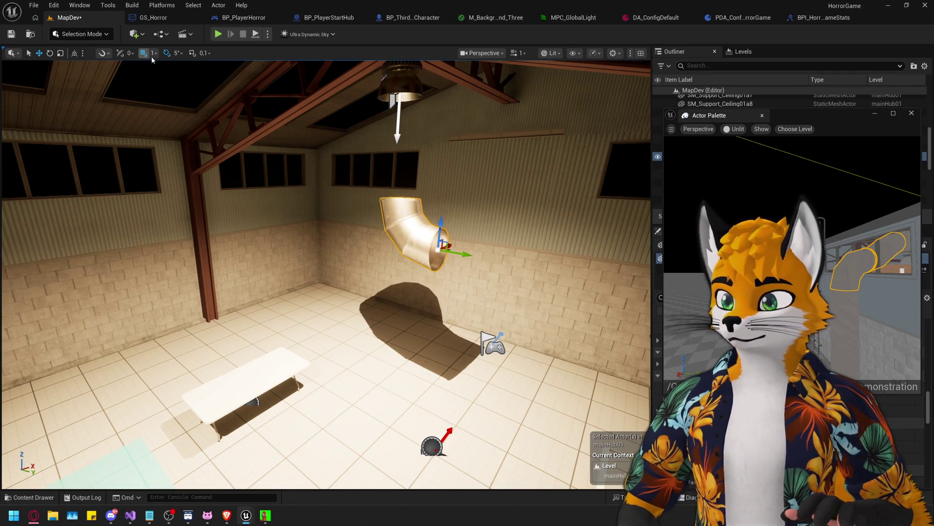
# With grid snap 5, slide SM_Vent_Elbow01a toward the back corner by the windows
pyautogui.click(174, 87)
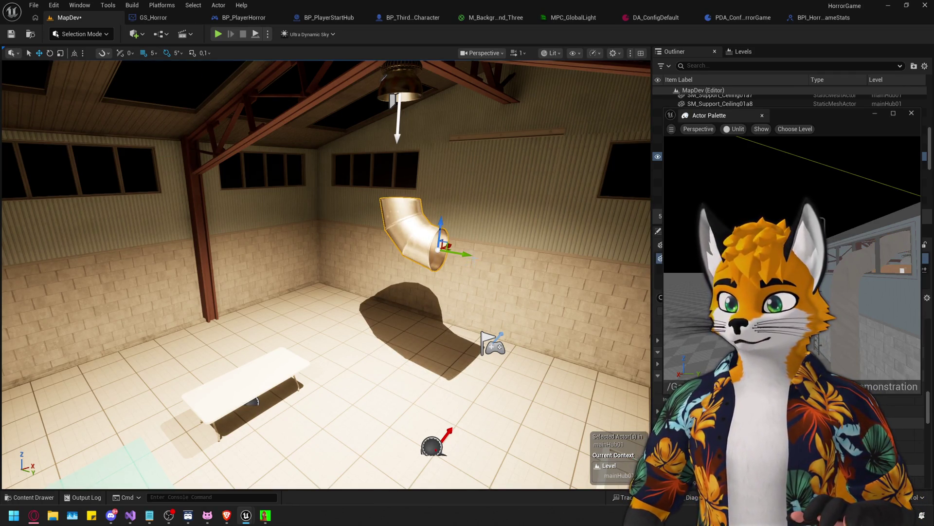
pyautogui.moveTo(458, 253); pyautogui.dragTo(336, 246)
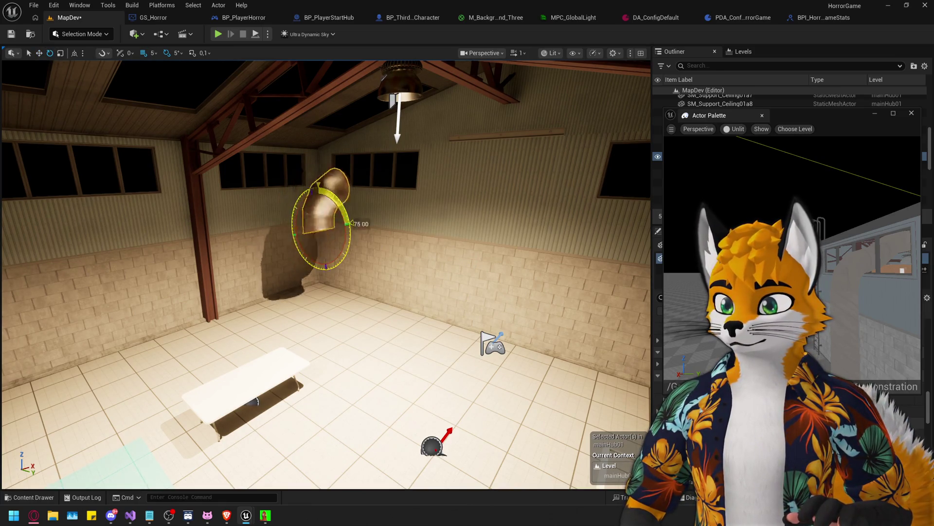
pyautogui.moveTo(524, 183); pyautogui.dragTo(524, 183)
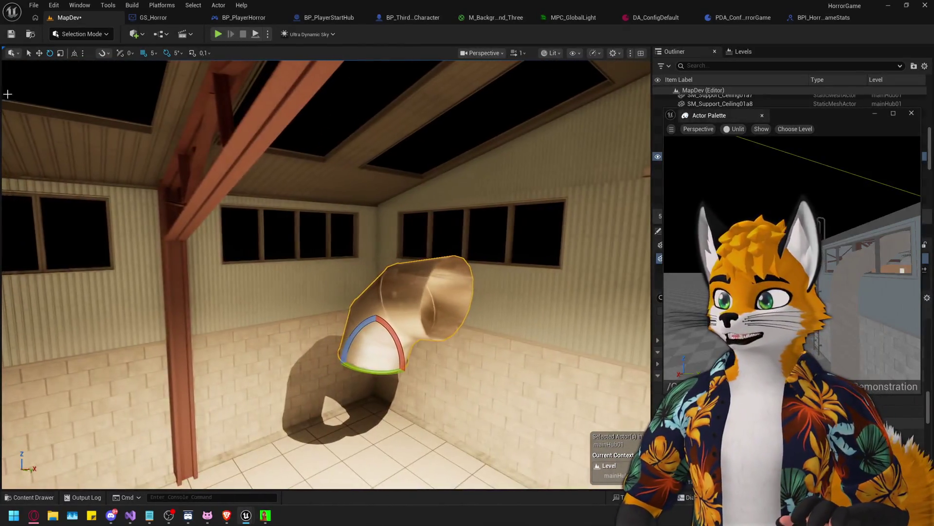
pyautogui.moveTo(400, 366)
pyautogui.mouseDown()
pyautogui.moveTo(267, 311)
pyautogui.moveTo(355, 306)
pyautogui.mouseUp()
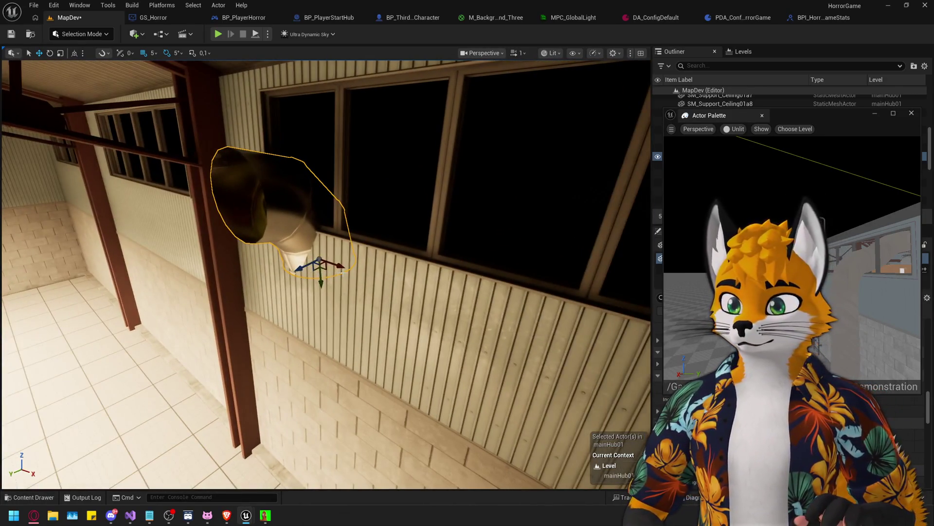
pyautogui.moveTo(346, 268); pyautogui.dragTo(324, 258)
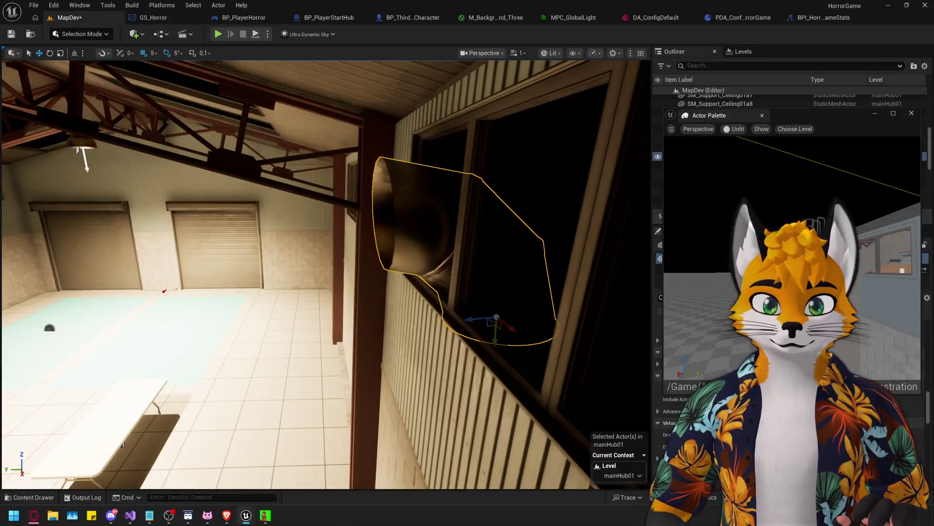
# Drag a second elbow, SM_Vent_Elbow03a, from the palette onto the wall window
pyautogui.moveTo(827, 160); pyautogui.dragTo(842, 151)
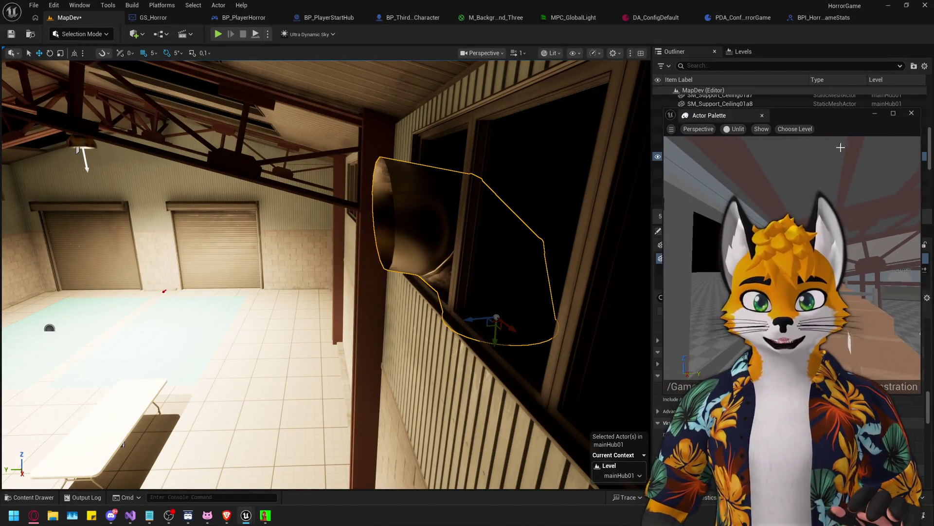
pyautogui.moveTo(842, 116); pyautogui.dragTo(770, 26)
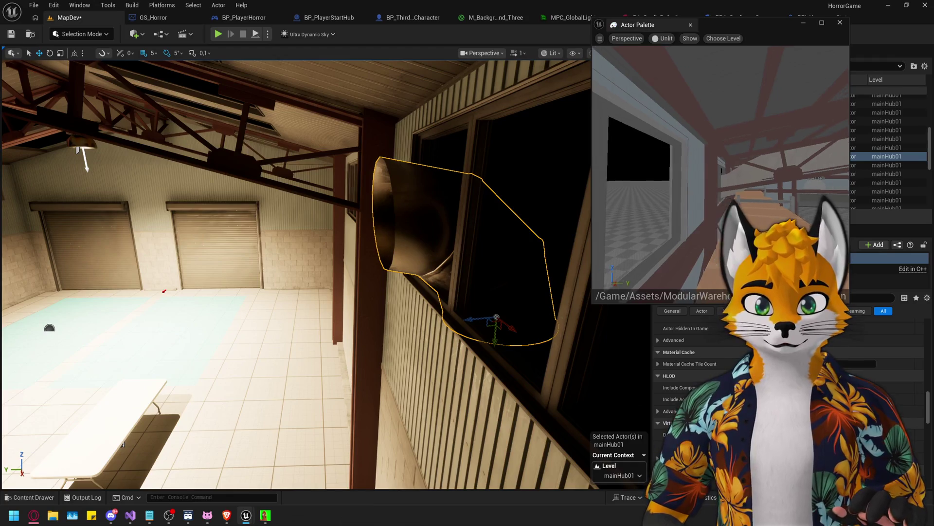
pyautogui.moveTo(715, 210); pyautogui.dragTo(671, 189)
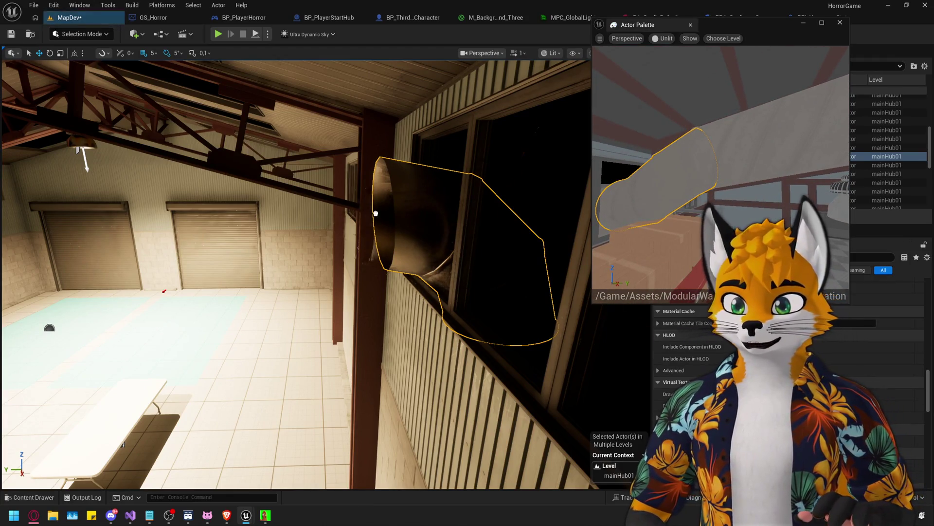
pyautogui.moveTo(391, 256); pyautogui.dragTo(389, 265)
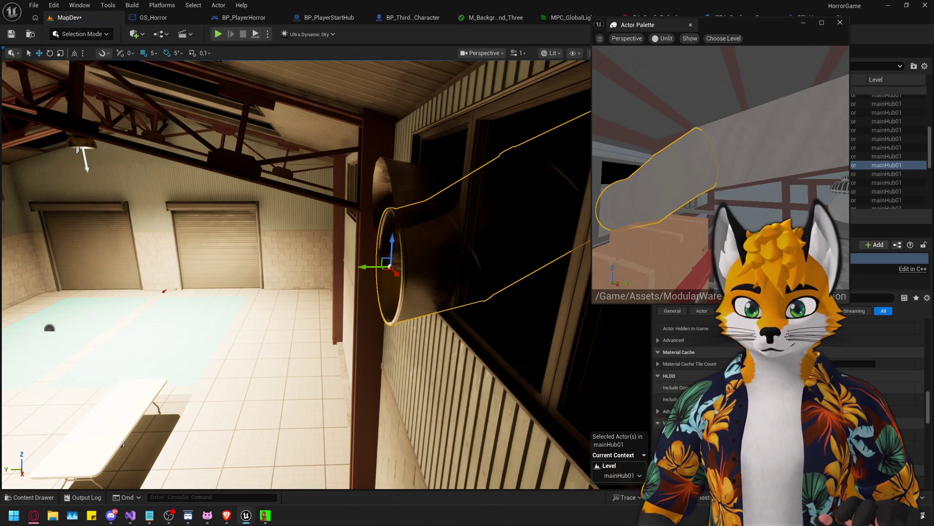
pyautogui.moveTo(761, 28)
pyautogui.mouseDown()
pyautogui.moveTo(214, 187)
pyautogui.moveTo(193, 167)
pyautogui.moveTo(182, 64)
pyautogui.mouseUp()
pyautogui.moveTo(271, 338)
pyautogui.mouseDown()
pyautogui.moveTo(174, 233)
pyautogui.moveTo(190, 236)
pyautogui.moveTo(223, 207)
pyautogui.mouseUp()
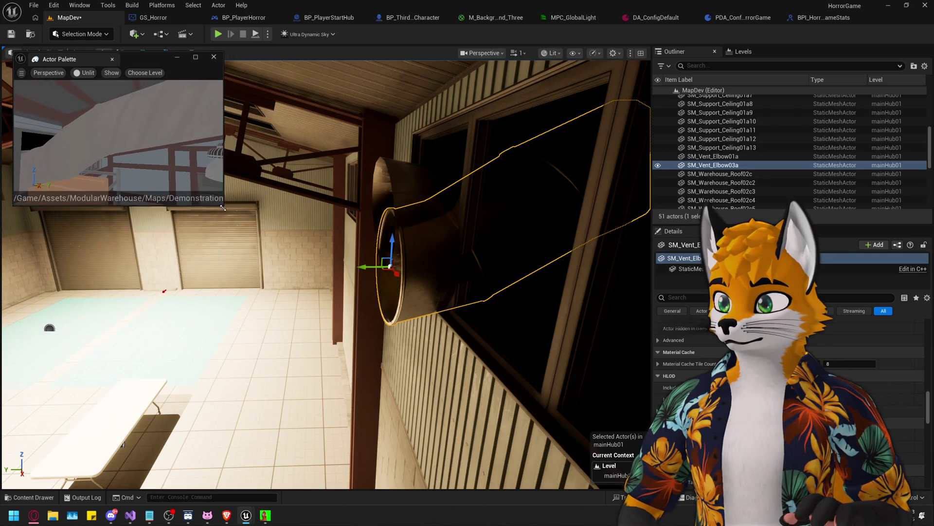
# Set the new elbow's Yaw rotation to 180
pyautogui.scroll(-5, 326, 273)
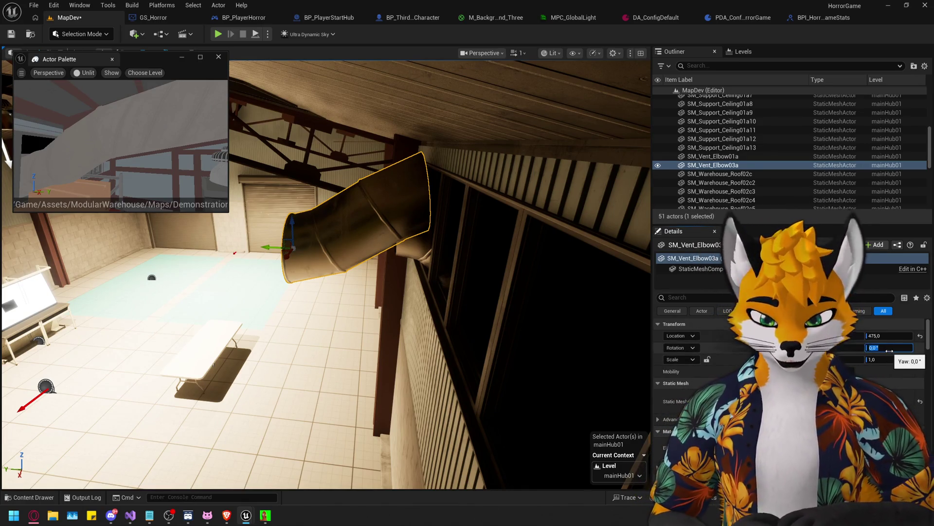
pyautogui.write('0')
pyautogui.press('Return')
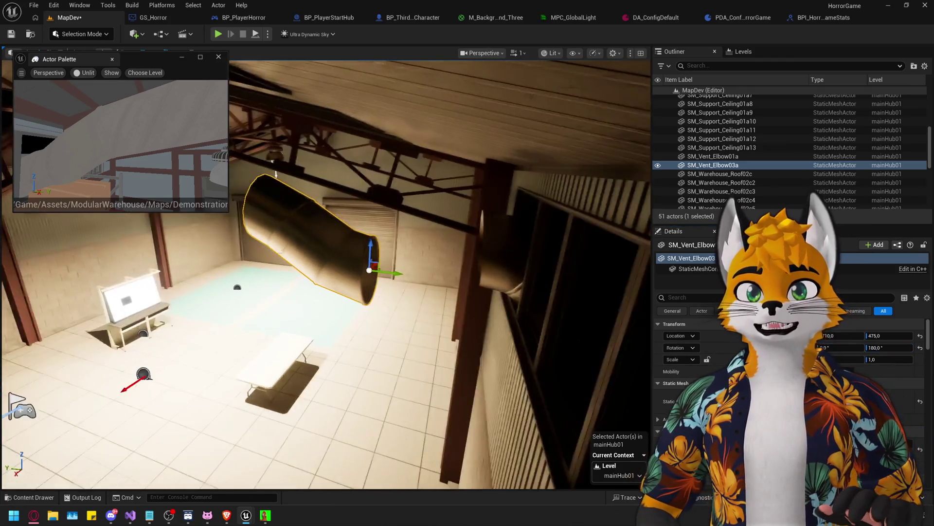
# Inspect the rotated SM_Vent_Elbow03a from several angles, then delete it
pyautogui.moveTo(367, 271); pyautogui.dragTo(367, 271)
pyautogui.moveTo(288, 281)
pyautogui.mouseDown()
pyautogui.moveTo(334, 237)
pyautogui.moveTo(326, 262)
pyautogui.mouseUp()
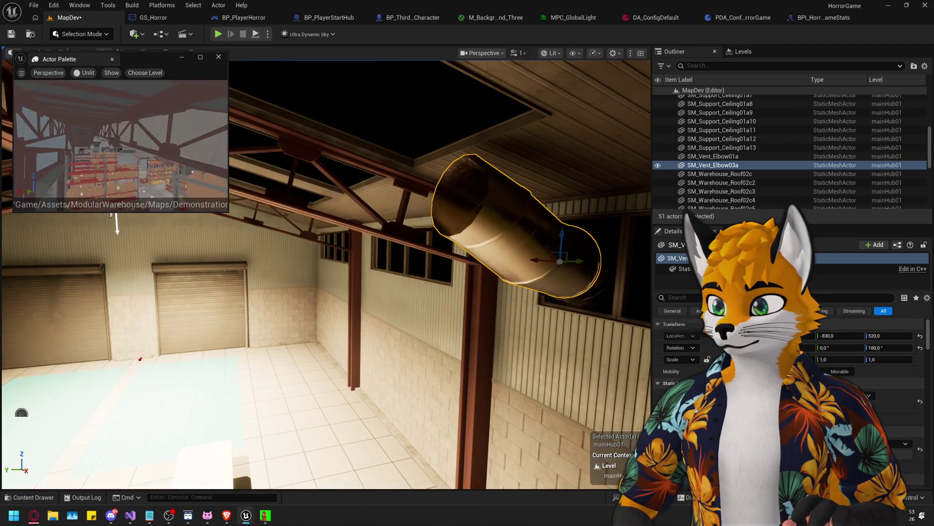
pyautogui.moveTo(326, 262); pyautogui.dragTo(326, 263)
pyautogui.moveTo(470, 348); pyautogui.dragTo(471, 348)
pyautogui.press('Delete')
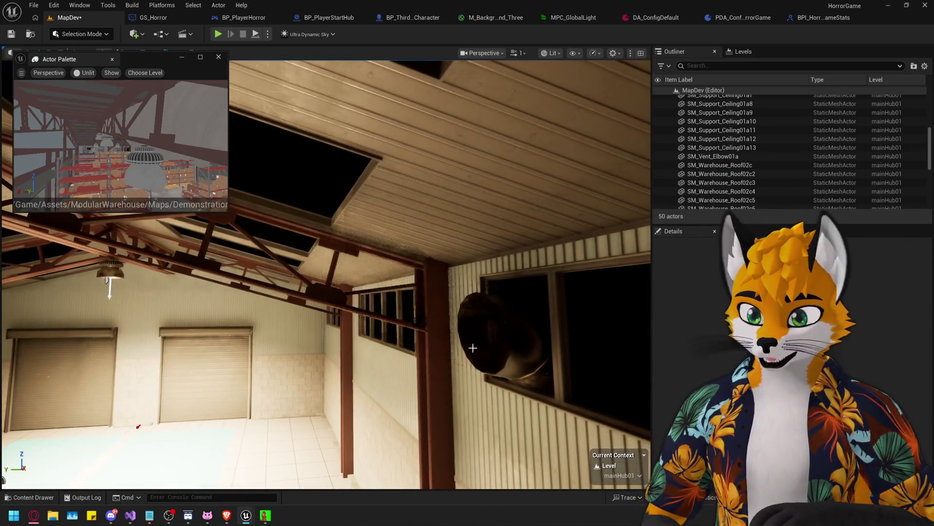
# Select SM_Warehouse_Roof02c_Windows and unhide Ultra_Dynamic_Sky and Ultra_Dynamic_Weather
pyautogui.moveTo(95, 148); pyautogui.dragTo(171, 91)
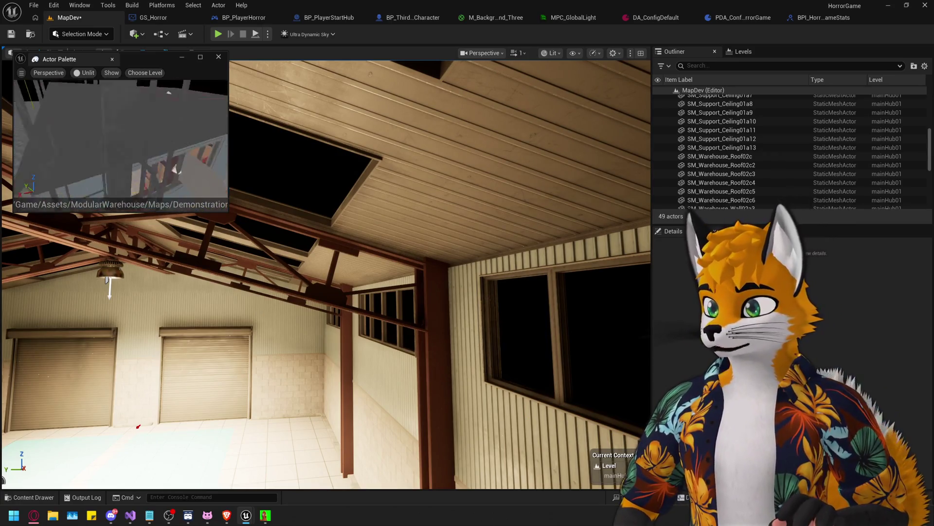
pyautogui.moveTo(108, 131); pyautogui.dragTo(108, 132)
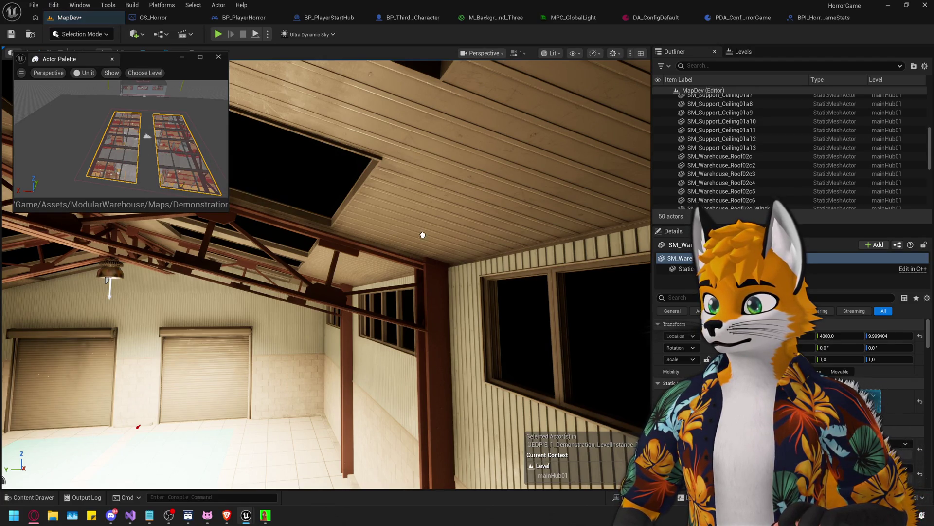
pyautogui.click(372, 265)
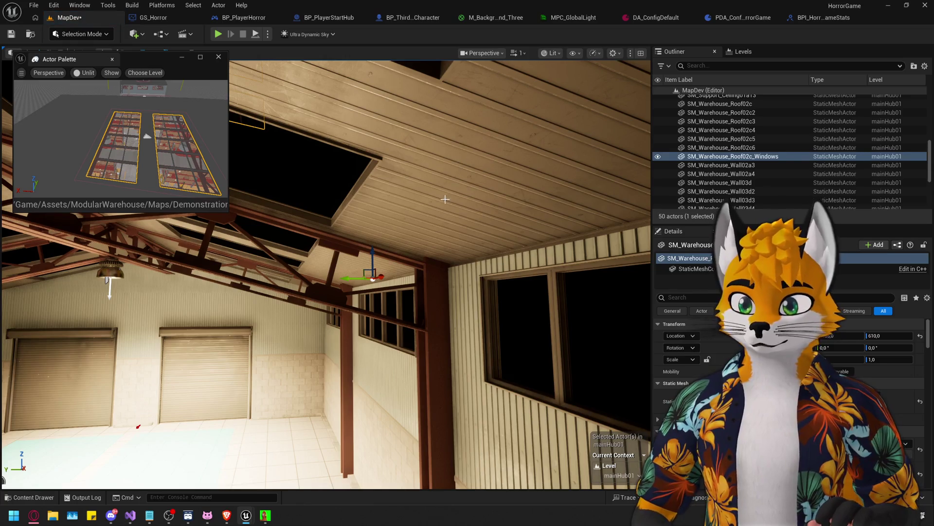
pyautogui.press('f')
pyautogui.scroll(-5, 824, 180)
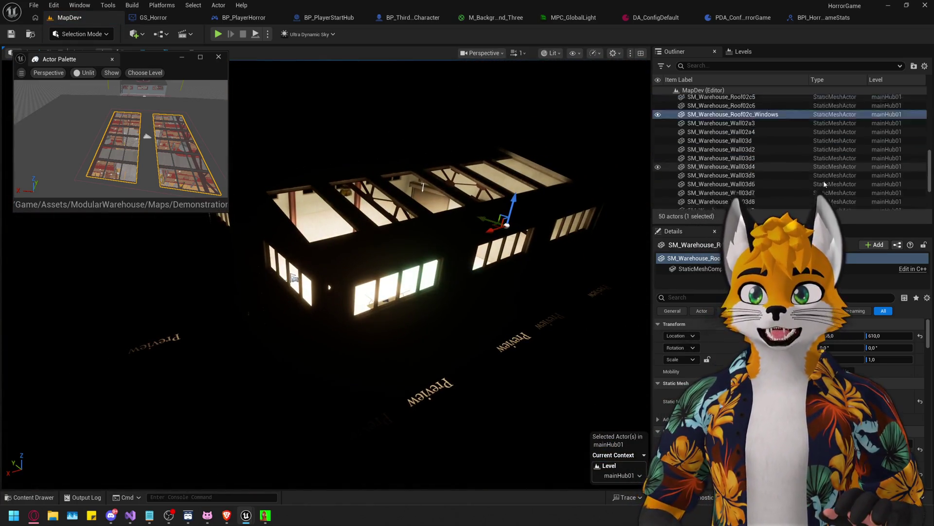
pyautogui.click(658, 195)
pyautogui.click(658, 204)
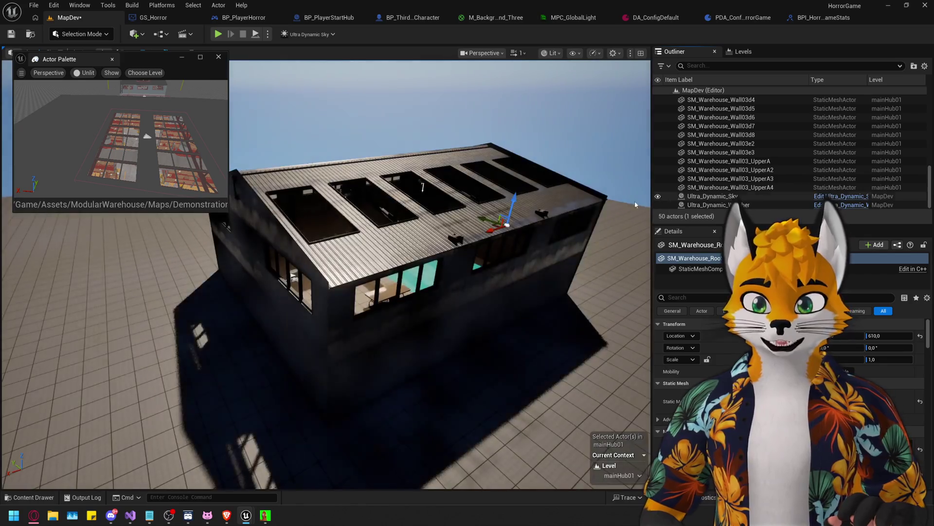
# Shift the roof window insert along the roof to Location Y 110
pyautogui.click(553, 53)
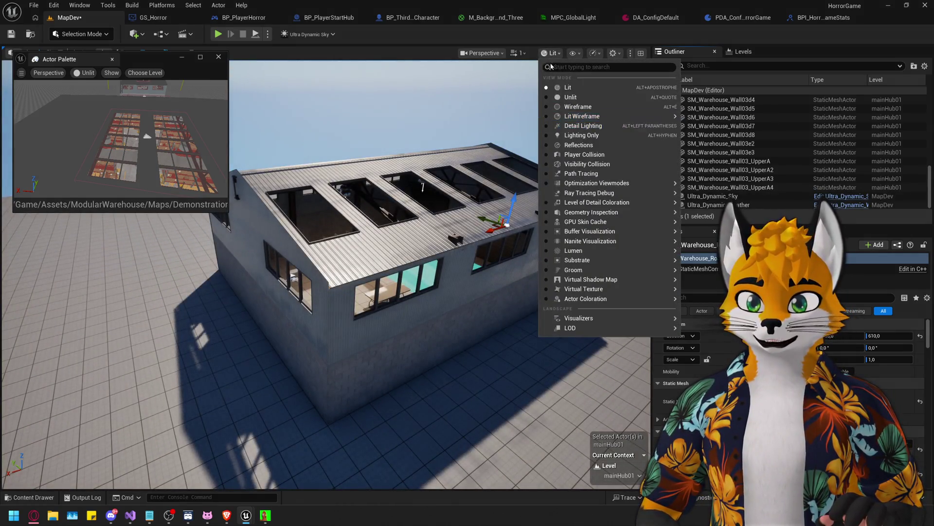
pyautogui.press('Escape')
pyautogui.moveTo(341, 268)
pyautogui.mouseDown()
pyautogui.moveTo(330, 223)
pyautogui.moveTo(391, 276)
pyautogui.mouseUp()
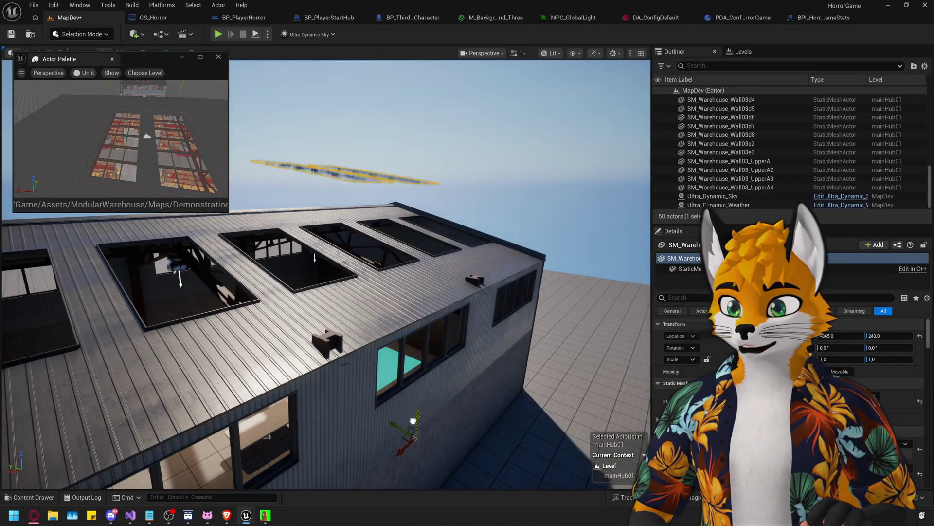
pyautogui.moveTo(421, 456); pyautogui.dragTo(377, 192)
pyautogui.moveTo(97, 59); pyautogui.dragTo(760, 334)
pyautogui.moveTo(513, 269)
pyautogui.mouseDown()
pyautogui.moveTo(501, 311)
pyautogui.moveTo(513, 268)
pyautogui.moveTo(450, 251)
pyautogui.mouseUp()
pyautogui.click(513, 269)
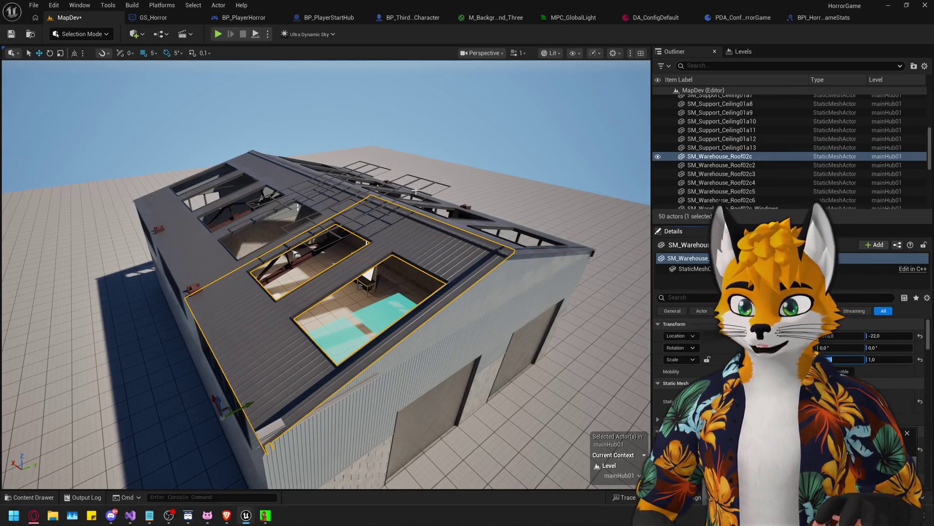
# Parent SM_Warehouse_Roof02c_Windows under SM_Warehouse_Roof02c and reset its Location to 0
pyautogui.click(433, 182)
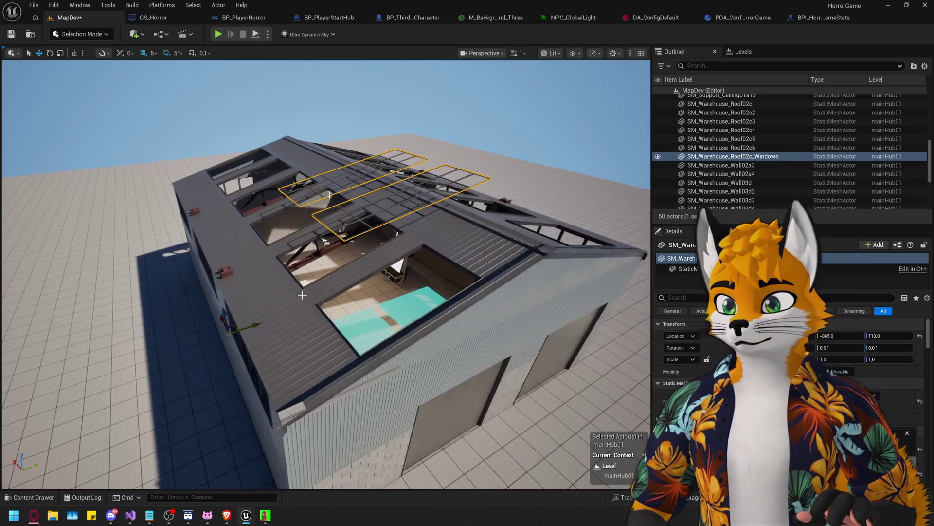
pyautogui.click(303, 295)
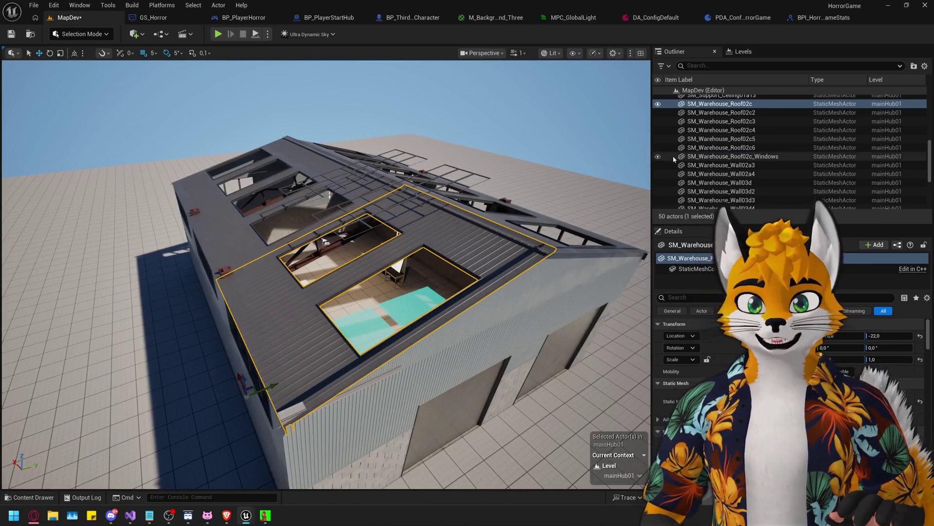
pyautogui.scroll(2, 705, 152)
pyautogui.click(706, 138)
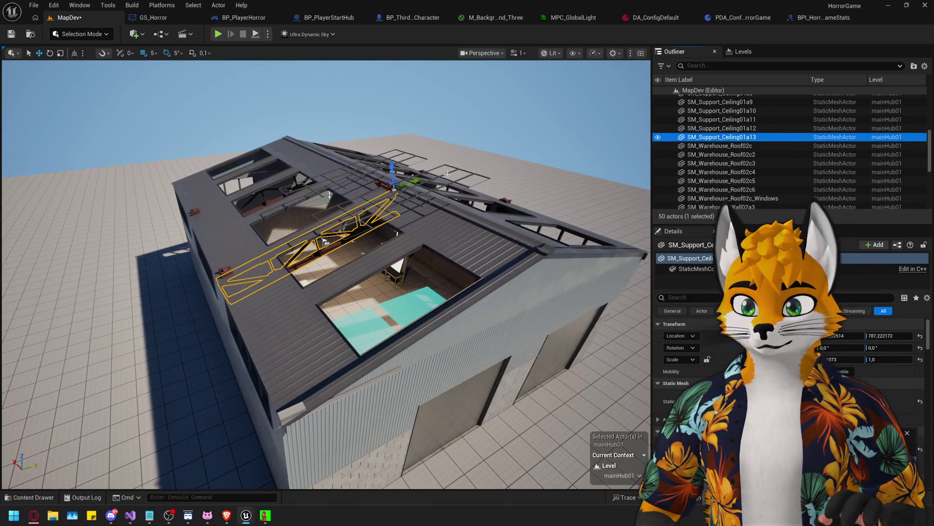
pyautogui.scroll(-1, 723, 190)
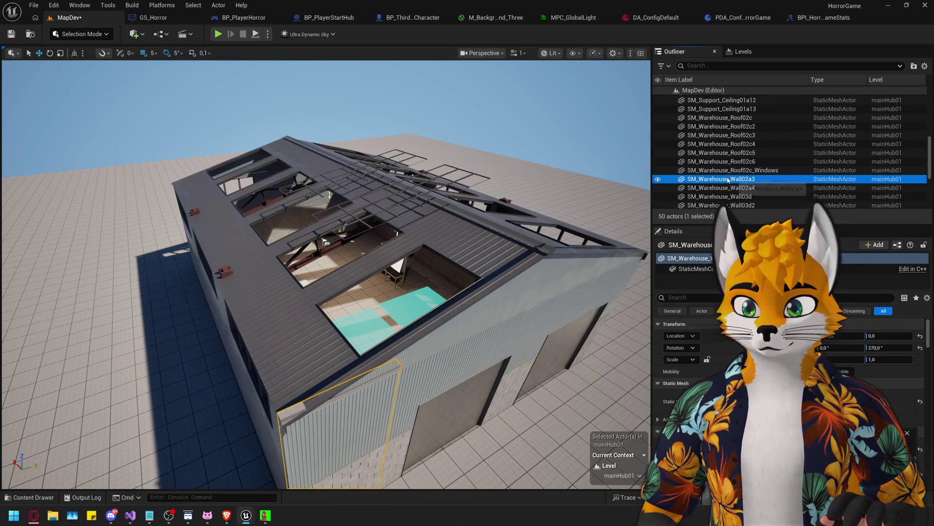
pyautogui.click(440, 227)
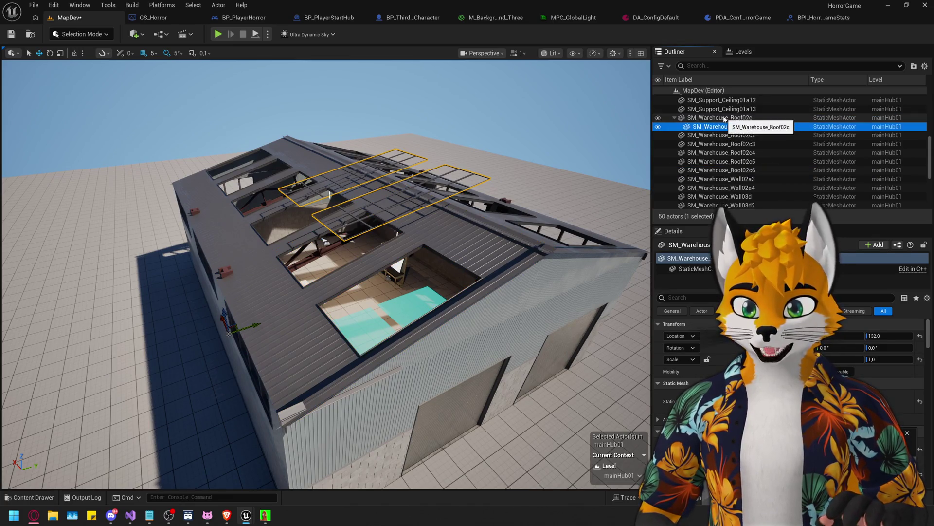
pyautogui.click(722, 127)
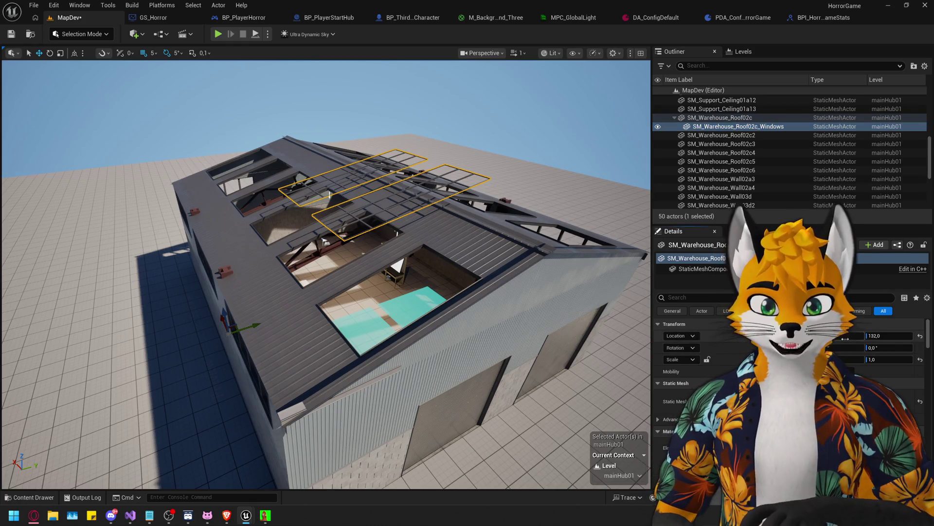
pyautogui.click(906, 332)
pyautogui.write('0')
pyautogui.press('Return')
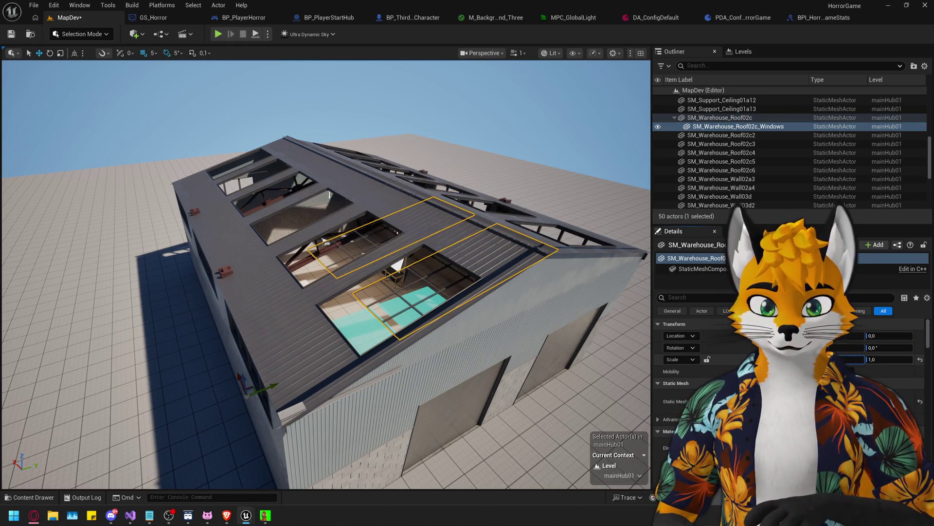
pyautogui.scroll(8, 449, 280)
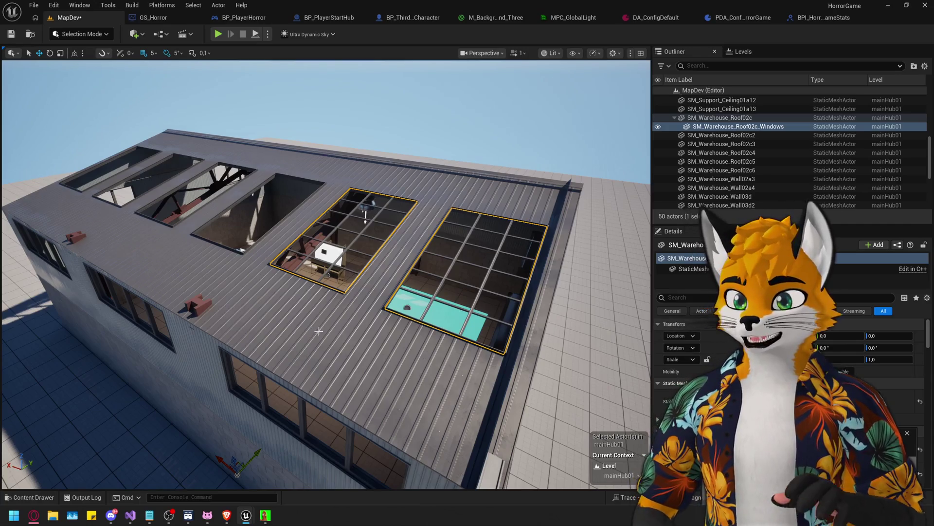
pyautogui.press('f')
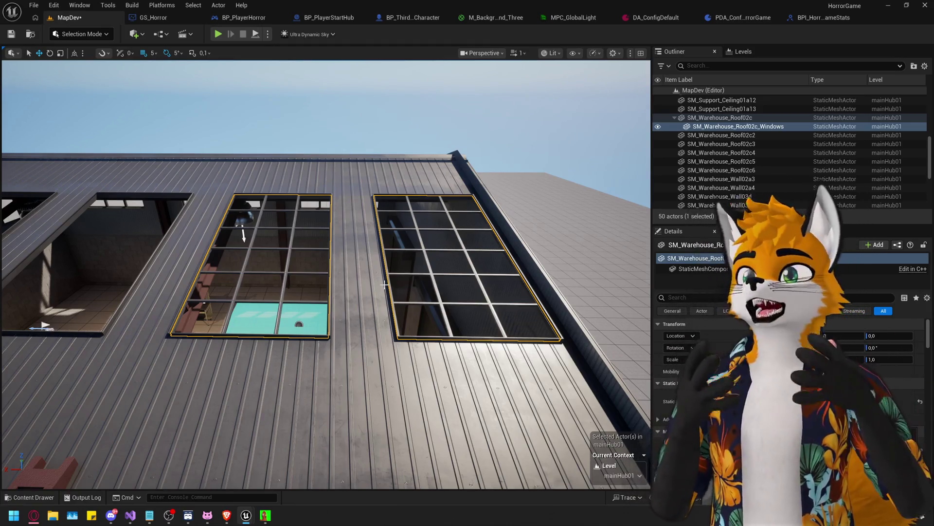
pyautogui.moveTo(384, 284); pyautogui.dragTo(385, 229)
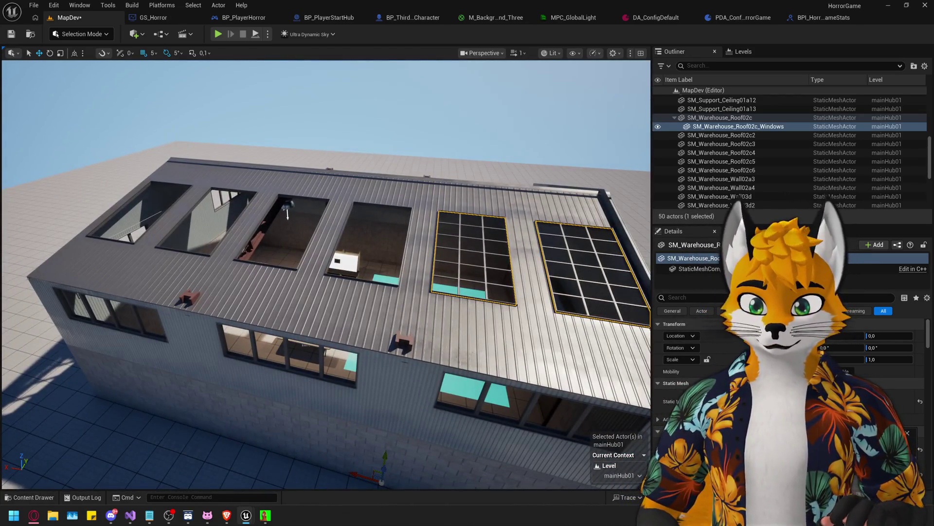
# Copy the window insert and attach the copy to roof panel SM_Warehouse_Roof02c6
pyautogui.doubleClick(720, 152)
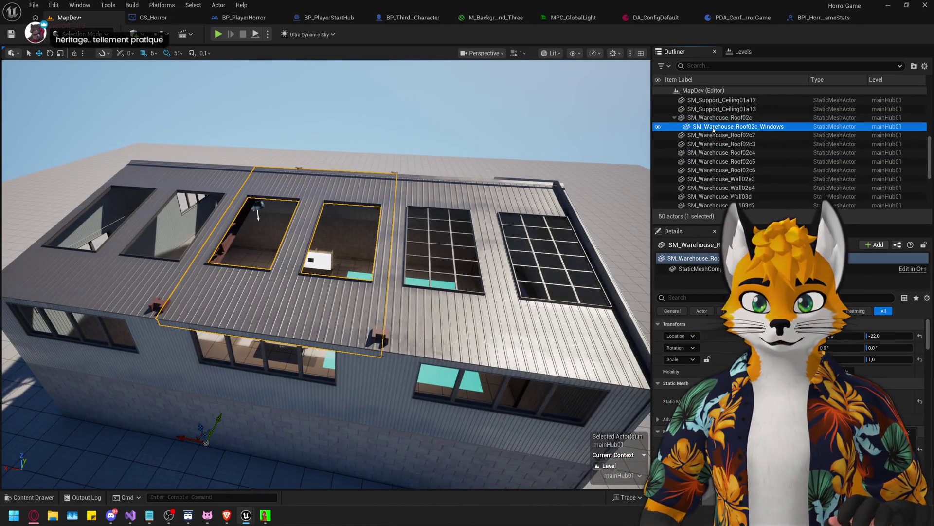
pyautogui.hotkey('ctrl', 'd')
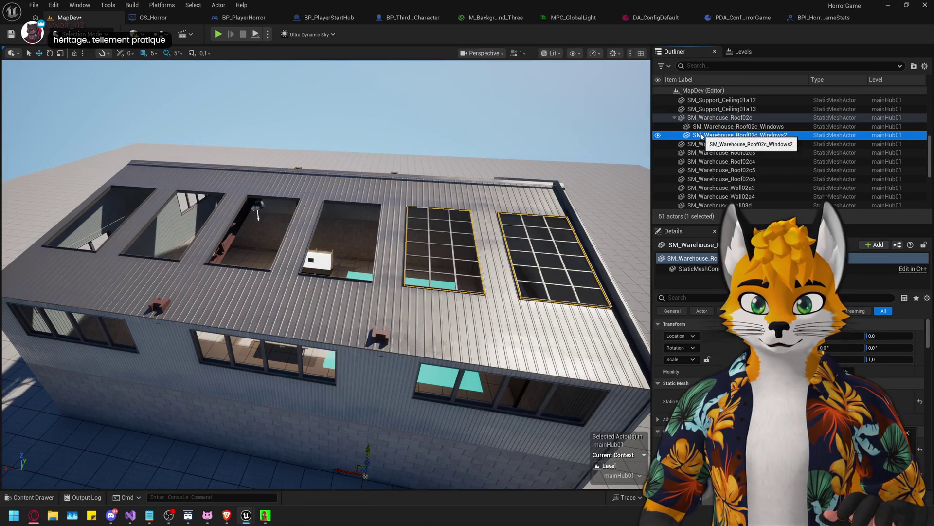
pyautogui.click(316, 300)
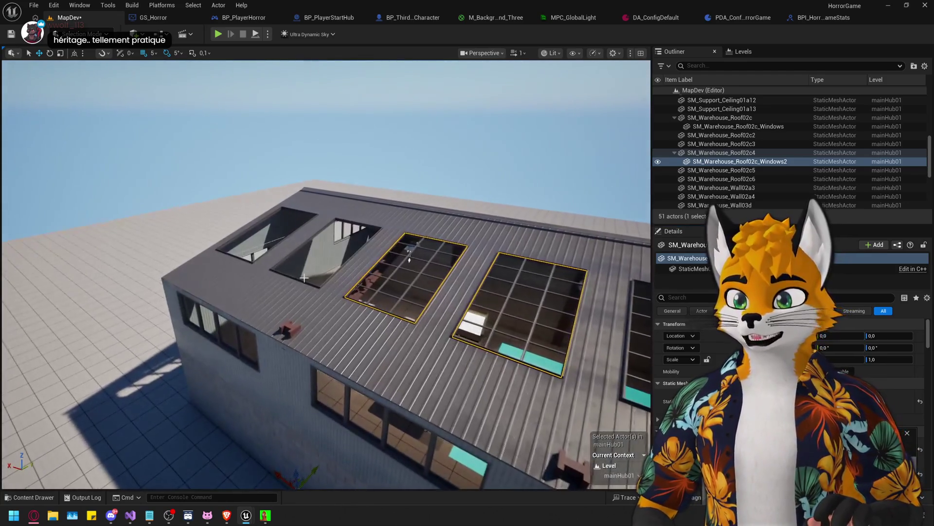
pyautogui.click(288, 285)
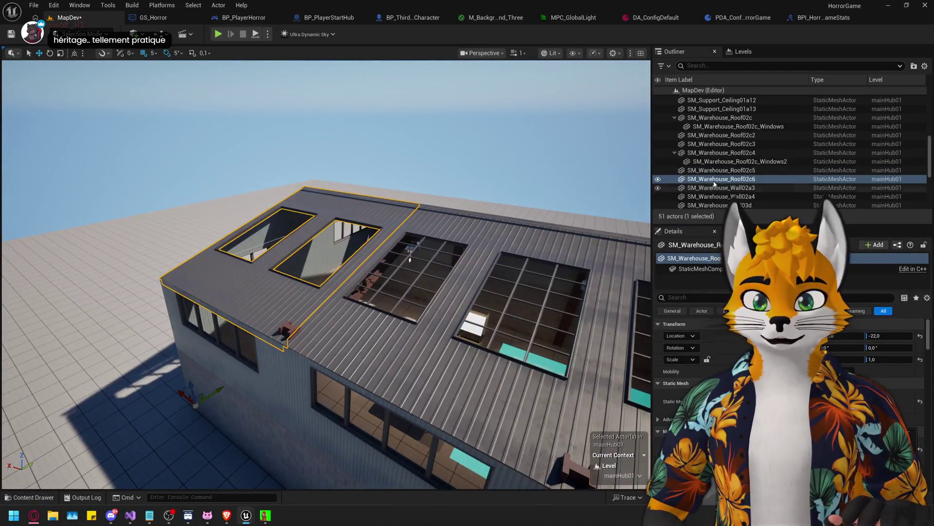
pyautogui.hotkey('ctrl', 'v')
pyautogui.moveTo(717, 136)
pyautogui.mouseDown()
pyautogui.moveTo(703, 141)
pyautogui.moveTo(711, 192)
pyautogui.mouseUp()
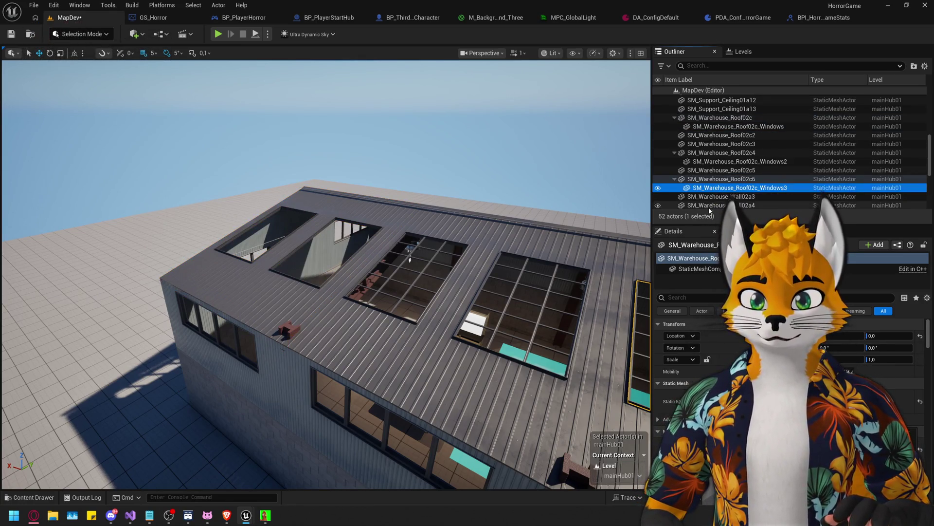
# Attach window insert Windows4 under roof panel SM_Warehouse_Roof02c2 and frame it
pyautogui.moveTo(410, 258)
pyautogui.mouseDown()
pyautogui.moveTo(479, 322)
pyautogui.moveTo(521, 283)
pyautogui.mouseUp()
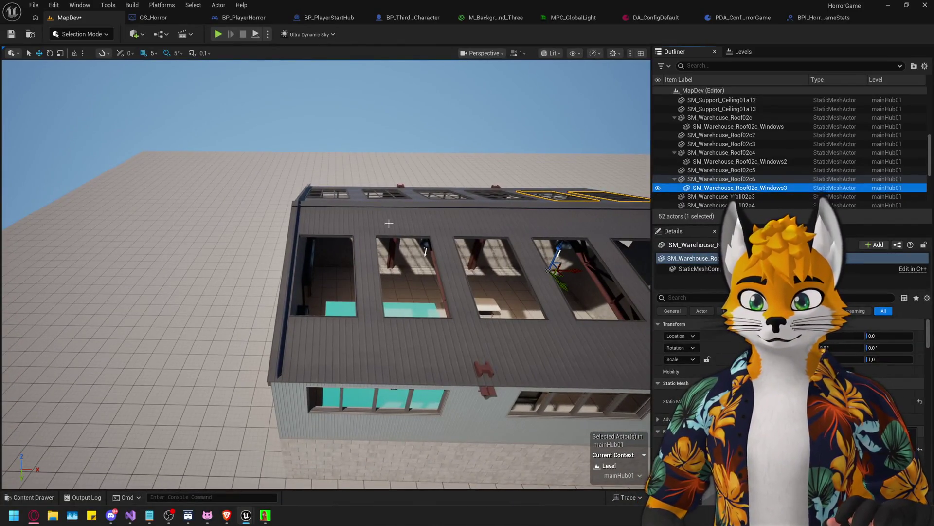
pyautogui.click(730, 161)
pyautogui.click(722, 128)
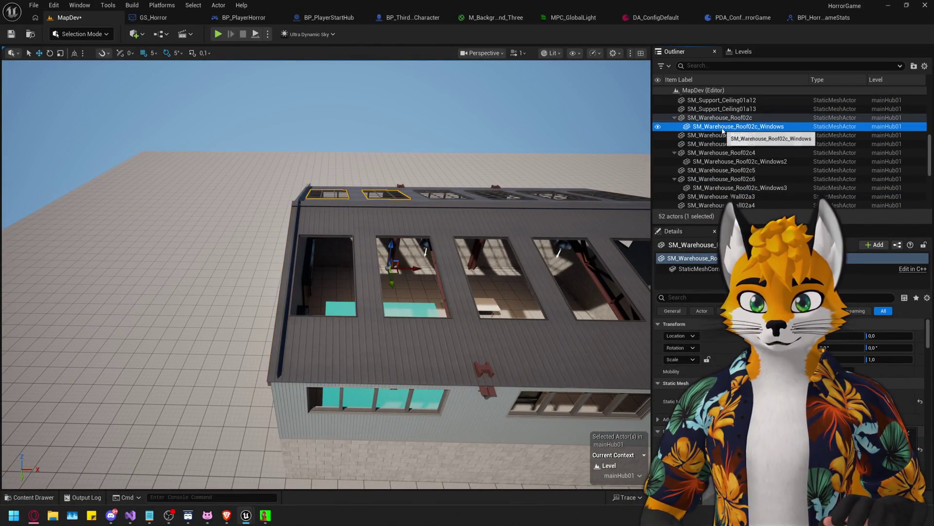
pyautogui.moveTo(732, 148); pyautogui.dragTo(732, 145)
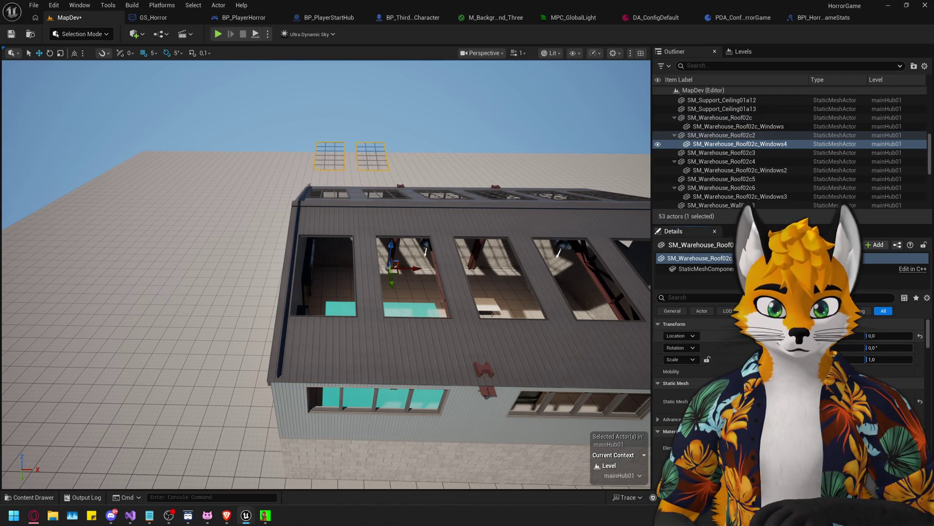
pyautogui.press('f')
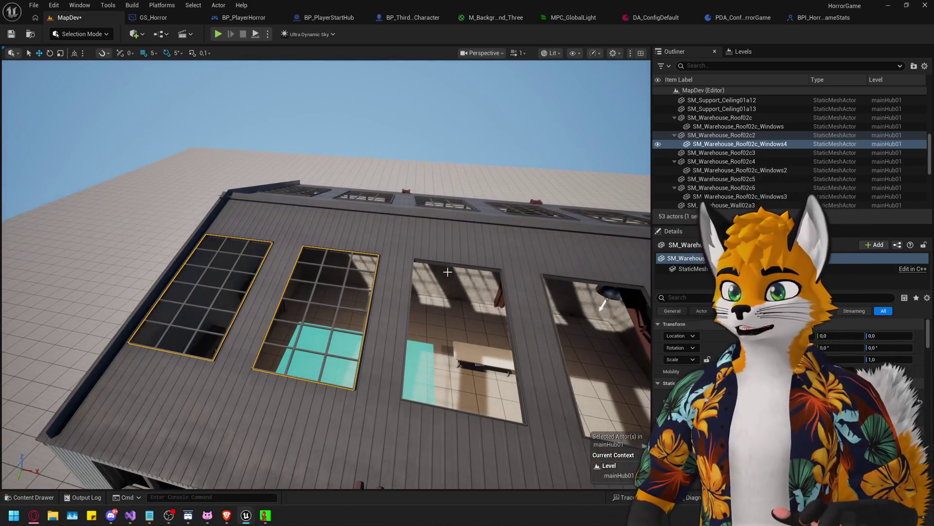
pyautogui.moveTo(407, 267)
pyautogui.mouseDown()
pyautogui.moveTo(399, 323)
pyautogui.moveTo(438, 369)
pyautogui.mouseUp()
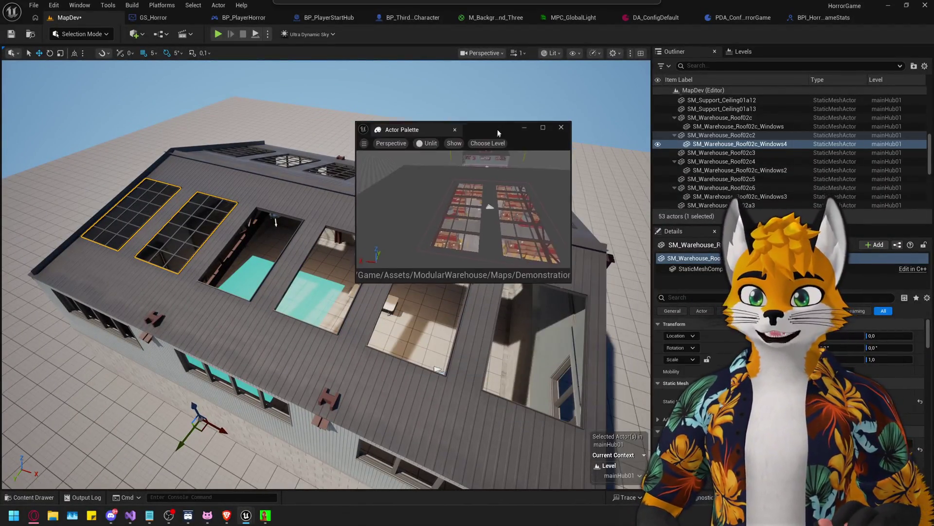
# Navigate the Actor Palette preview through the warehouse interior toward the shelving
pyautogui.moveTo(505, 119); pyautogui.dragTo(558, 150)
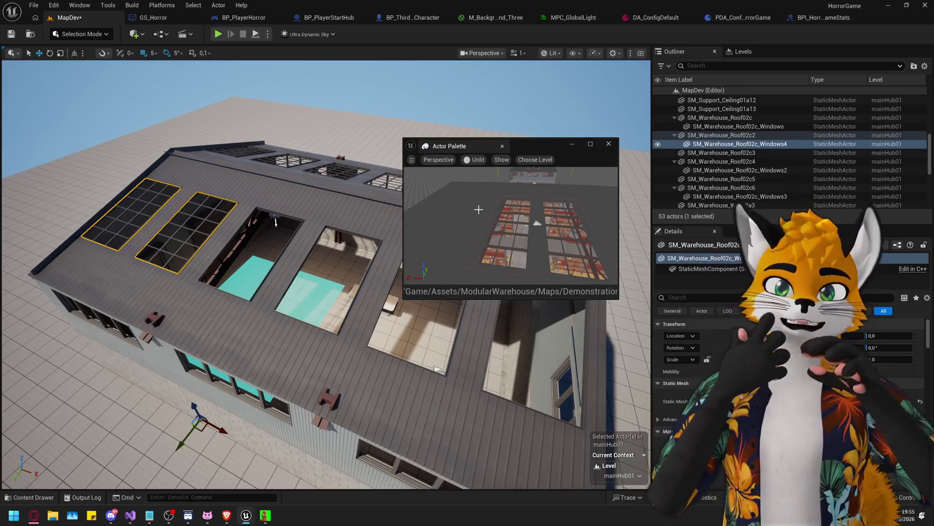
pyautogui.moveTo(478, 209)
pyautogui.mouseDown()
pyautogui.moveTo(479, 224)
pyautogui.moveTo(478, 195)
pyautogui.moveTo(492, 211)
pyautogui.mouseUp()
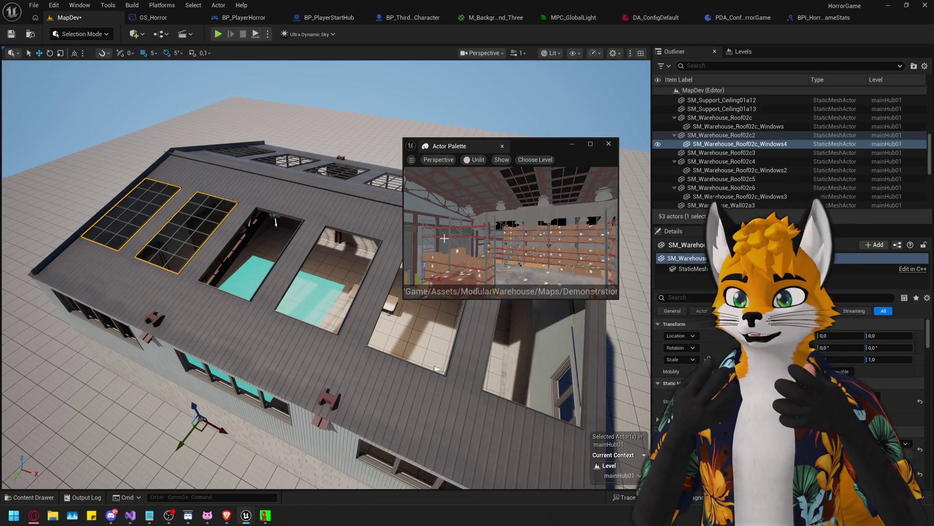
pyautogui.click(535, 159)
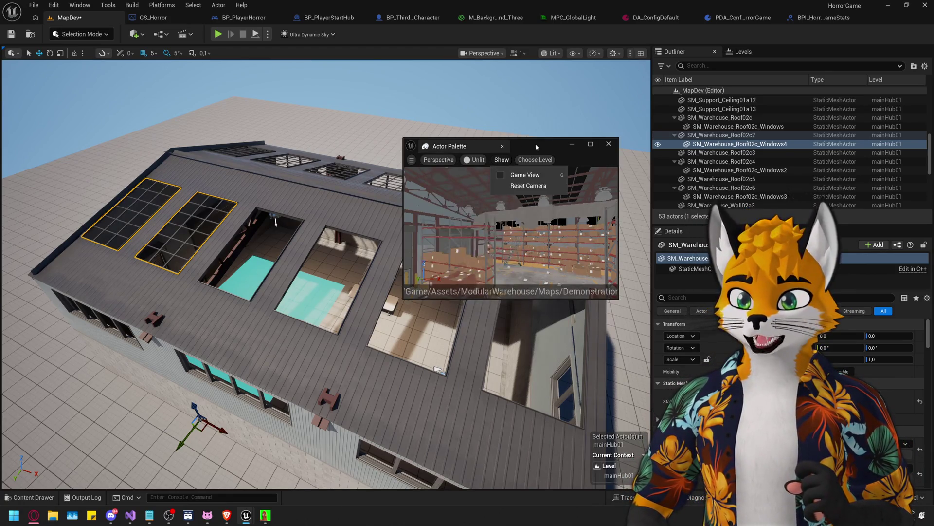
pyautogui.moveTo(592, 248)
pyautogui.moveTo(579, 263); pyautogui.dragTo(552, 270)
pyautogui.moveTo(594, 238); pyautogui.dragTo(551, 258)
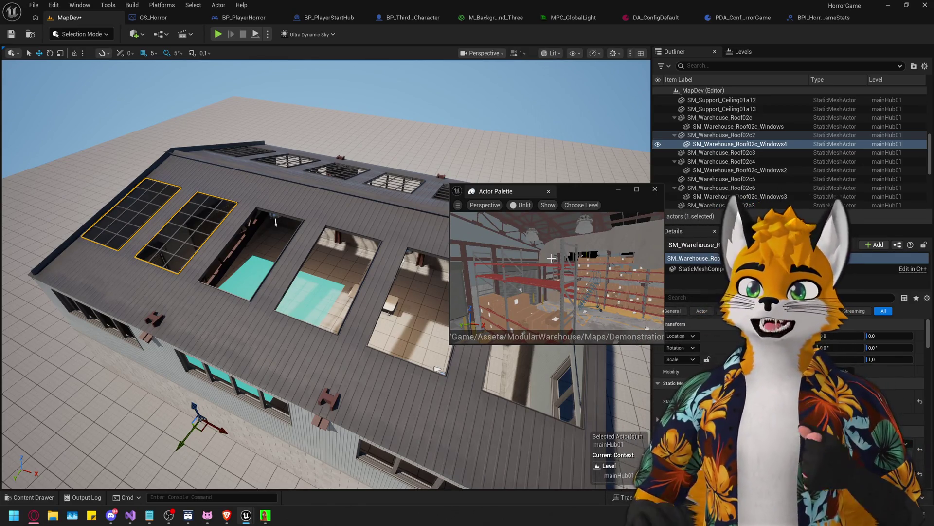
pyautogui.scroll(-2, 587, 252)
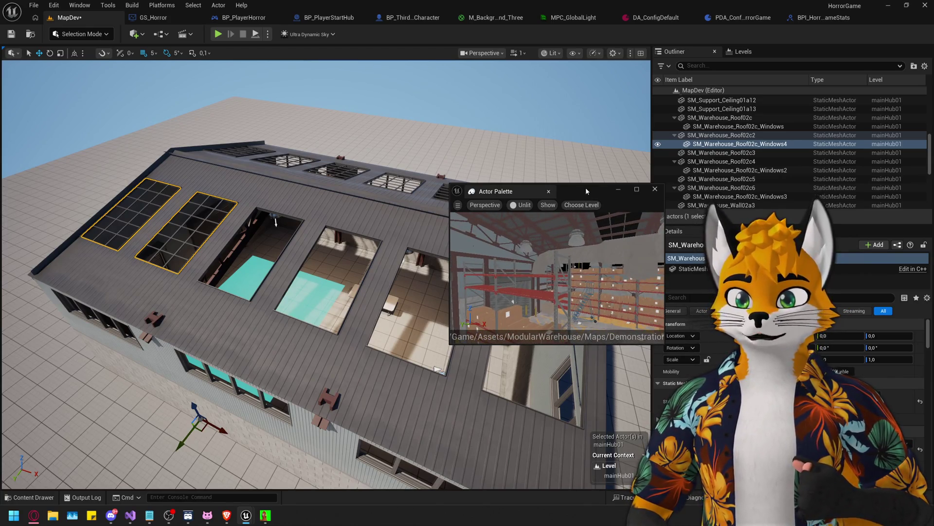
# Add window insert Windows5 to roof panel SM_Warehouse_Roof02c3
pyautogui.moveTo(585, 188); pyautogui.dragTo(825, 311)
pyautogui.scroll(5, 260, 209)
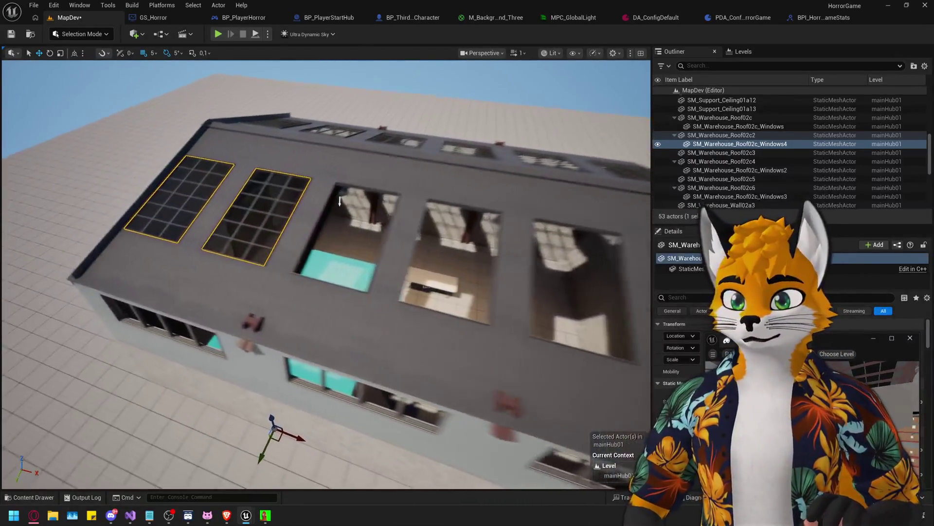
pyautogui.click(730, 144)
pyautogui.click(477, 175)
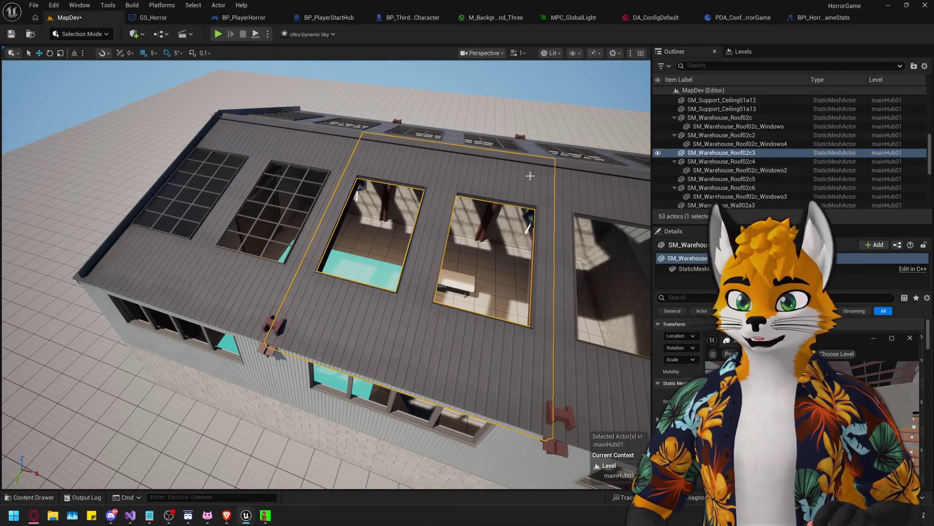
pyautogui.hotkey('ctrl', 'v')
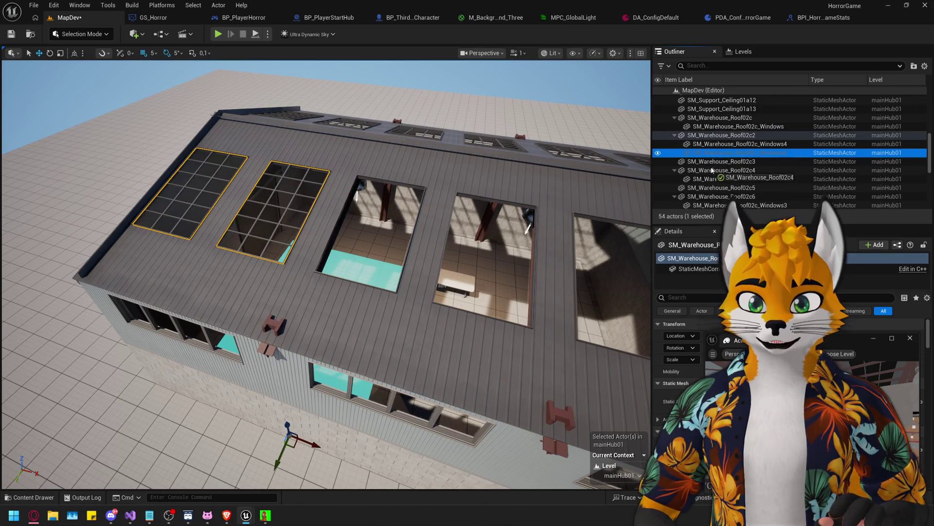
pyautogui.moveTo(840, 344)
pyautogui.mouseDown()
pyautogui.moveTo(209, 96)
pyautogui.moveTo(135, 26)
pyautogui.moveTo(146, 25)
pyautogui.mouseUp()
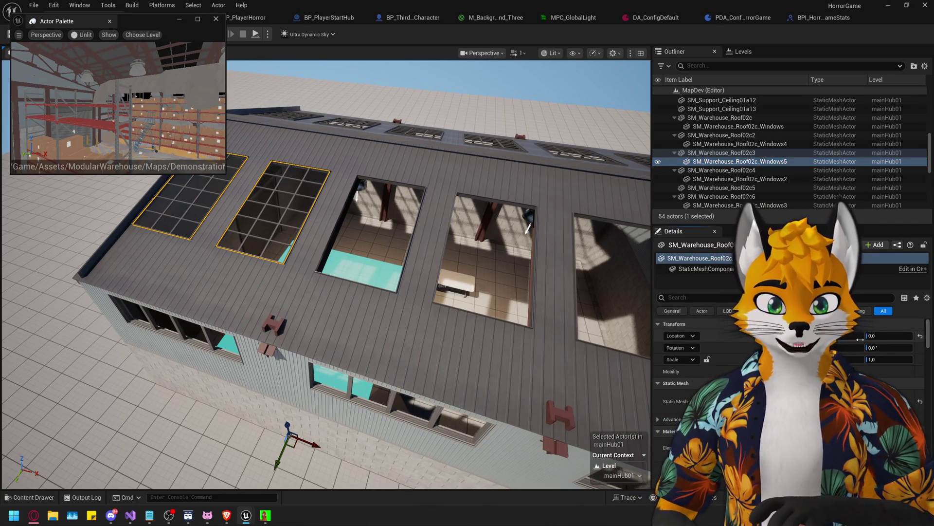
# Add window insert Windows6 to roof panel SM_Warehouse_Roof02c5 and orbit to check it
pyautogui.press('f')
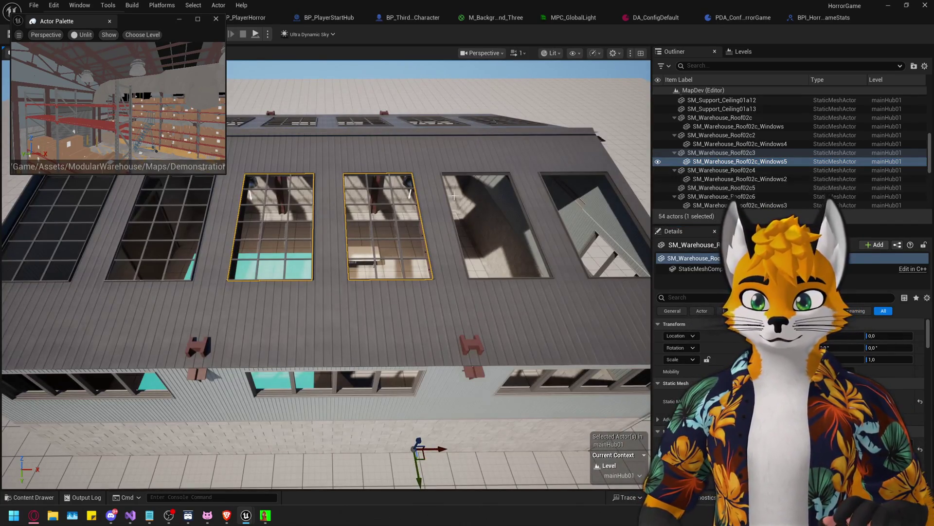
pyautogui.click(712, 188)
pyautogui.hotkey('ctrl', 'v')
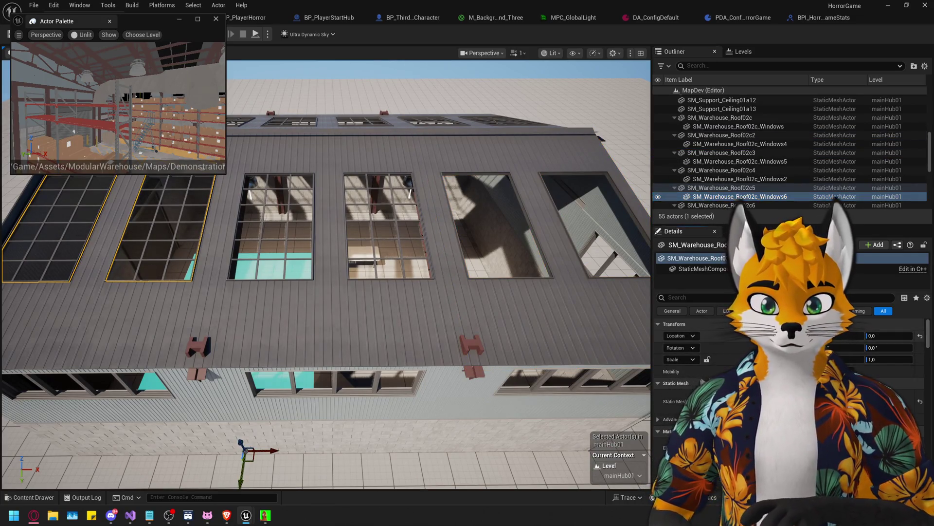
pyautogui.moveTo(370, 205); pyautogui.dragTo(392, 188)
pyautogui.moveTo(118, 20)
pyautogui.mouseDown()
pyautogui.moveTo(565, 116)
pyautogui.moveTo(748, 127)
pyautogui.mouseUp()
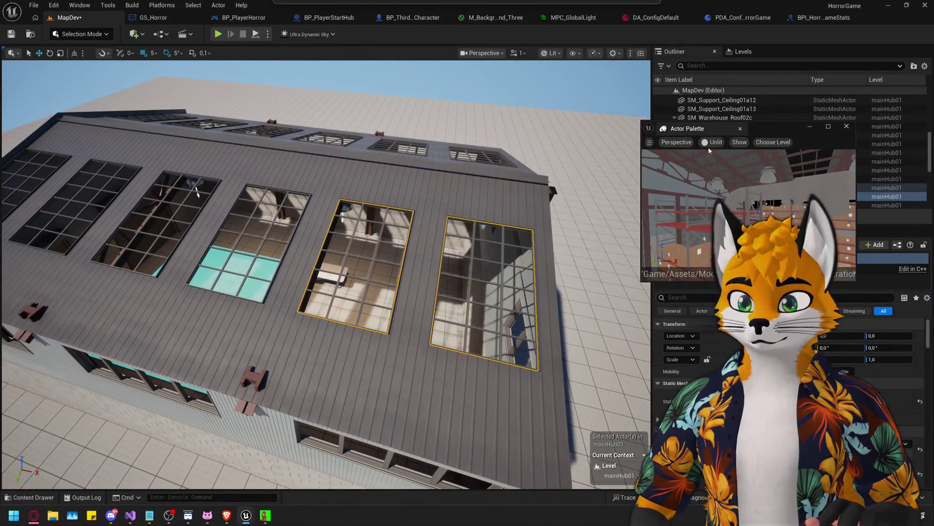
pyautogui.scroll(10, 402, 351)
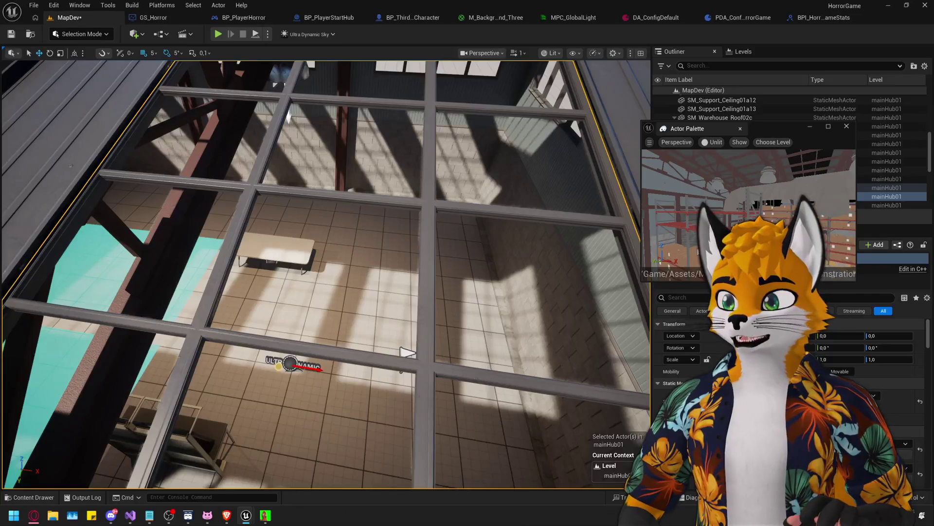
pyautogui.scroll(-10, 406, 352)
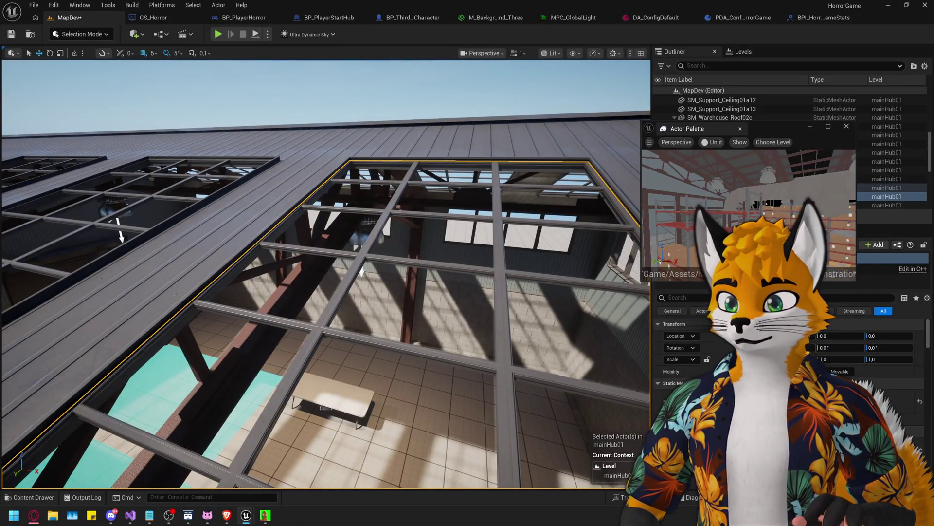
pyautogui.moveTo(751, 127); pyautogui.dragTo(496, 83)
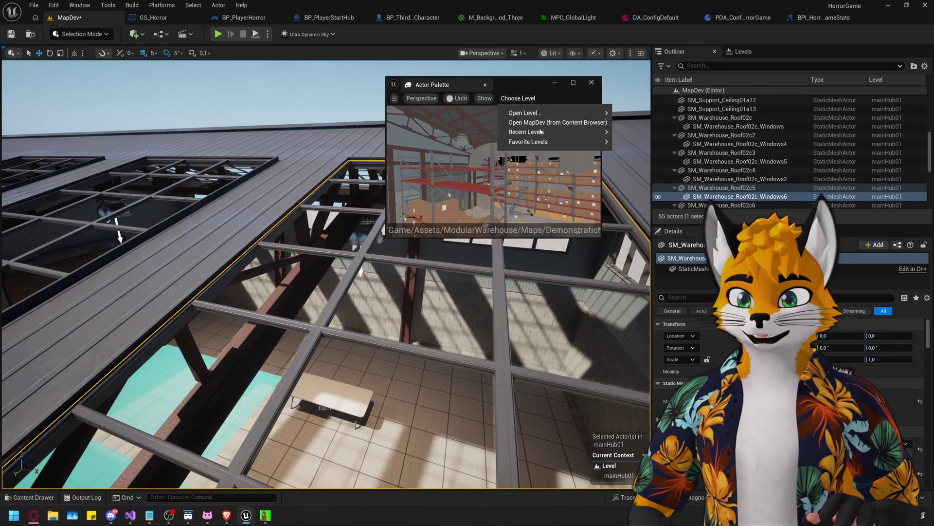
# Enlarge the Actor Palette preview and show it lit, zoomed in on the roof windows
pyautogui.click(532, 87)
pyautogui.moveTo(601, 238)
pyautogui.mouseDown()
pyautogui.moveTo(772, 391)
pyautogui.moveTo(803, 392)
pyautogui.mouseUp()
pyautogui.click(456, 98)
pyautogui.click(457, 99)
pyautogui.click(456, 98)
pyautogui.click(479, 140)
pyautogui.moveTo(479, 140)
pyautogui.mouseDown()
pyautogui.moveTo(586, 192)
pyautogui.moveTo(653, 268)
pyautogui.mouseUp()
# Drag the roof window insert from the palette into the level and frame it
pyautogui.moveTo(599, 212)
pyautogui.mouseDown()
pyautogui.moveTo(644, 102)
pyautogui.moveTo(525, 121)
pyautogui.moveTo(390, 116)
pyautogui.mouseUp()
pyautogui.press('f')
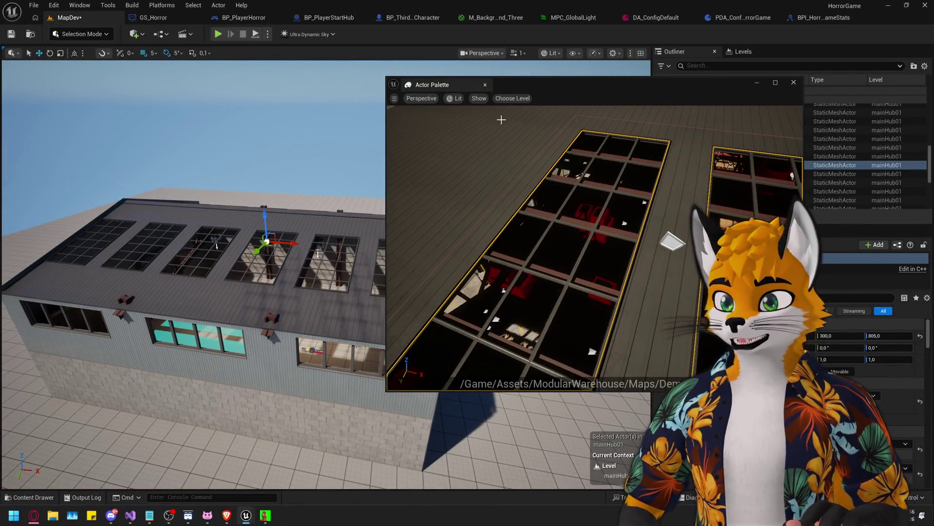
pyautogui.click(512, 98)
# Switch the level viewport's view mode to Lit Wireframe
pyautogui.click(548, 53)
pyautogui.click(587, 108)
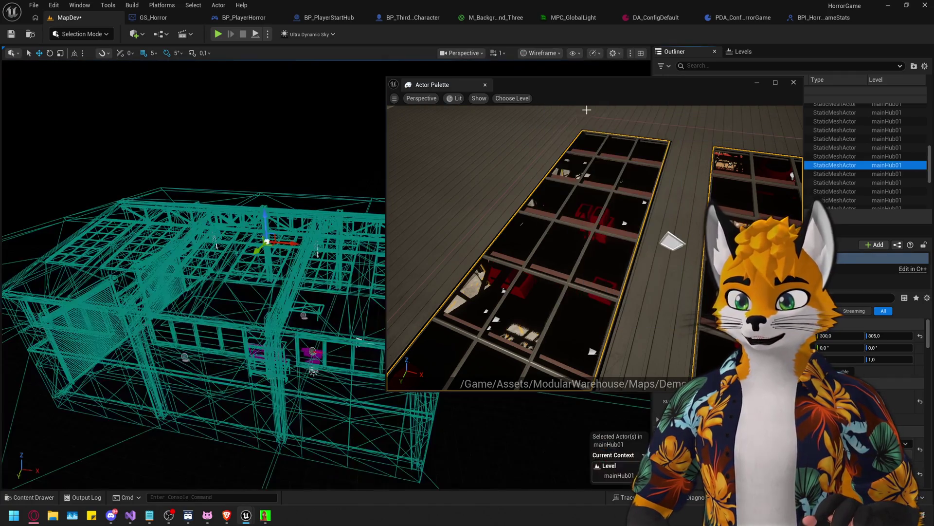
pyautogui.moveTo(303, 196); pyautogui.dragTo(282, 202)
pyautogui.click(549, 52)
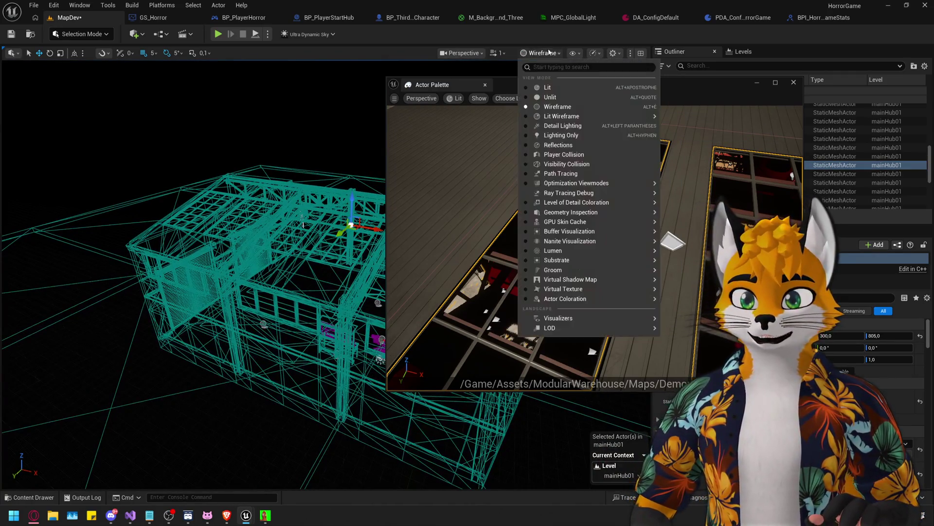
pyautogui.click(554, 117)
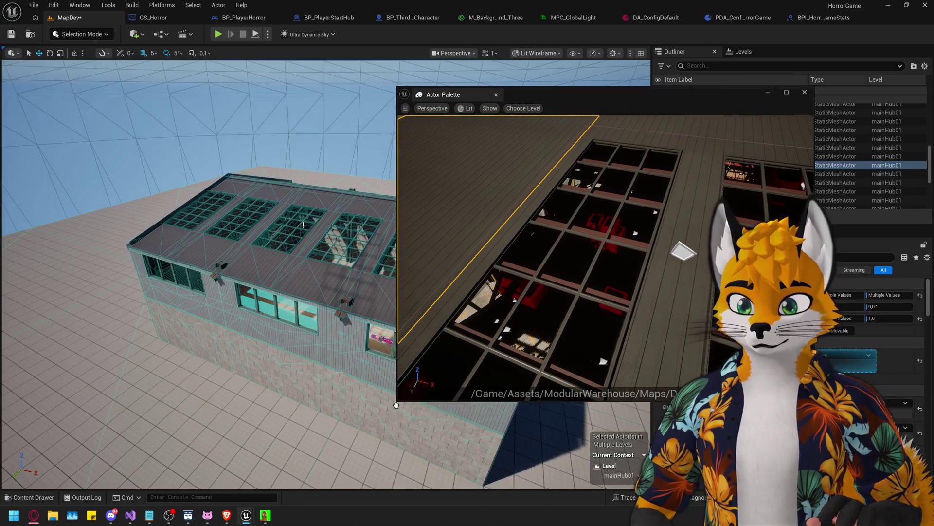
# Set the palette preview to Unlit, shrink it and move it off the Outliner
pyautogui.moveTo(759, 149); pyautogui.dragTo(759, 150)
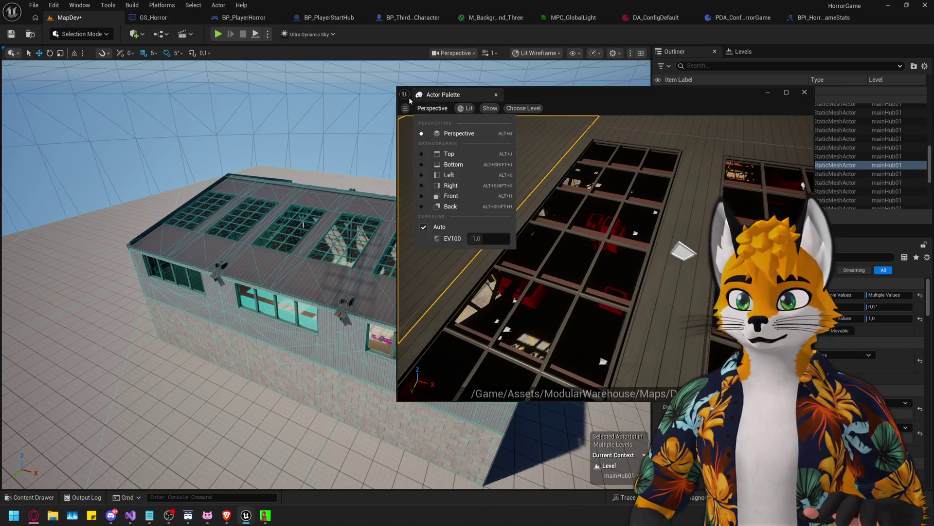
pyautogui.moveTo(396, 89); pyautogui.dragTo(370, 88)
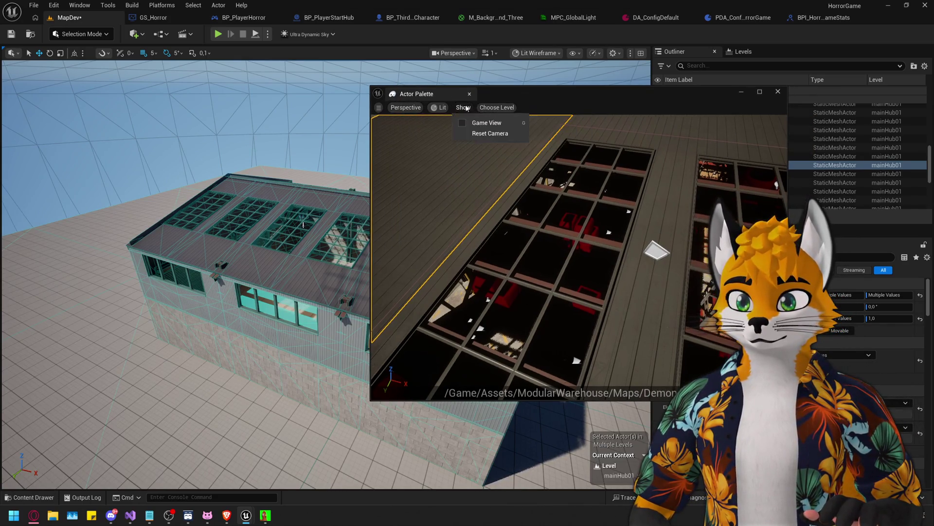
pyautogui.click(440, 108)
pyautogui.click(463, 153)
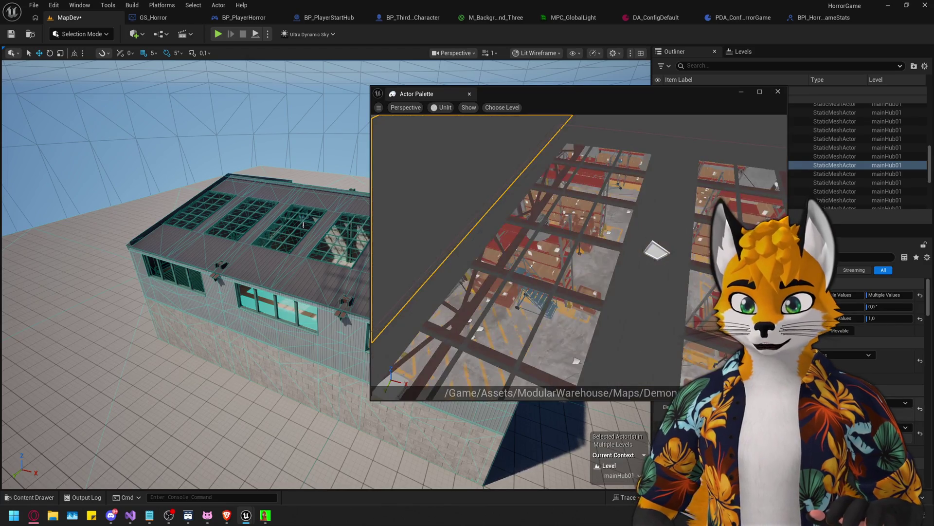
pyautogui.moveTo(787, 400); pyautogui.dragTo(594, 250)
pyautogui.moveTo(511, 96)
pyautogui.mouseDown()
pyautogui.moveTo(505, 121)
pyautogui.moveTo(271, 475)
pyautogui.mouseUp()
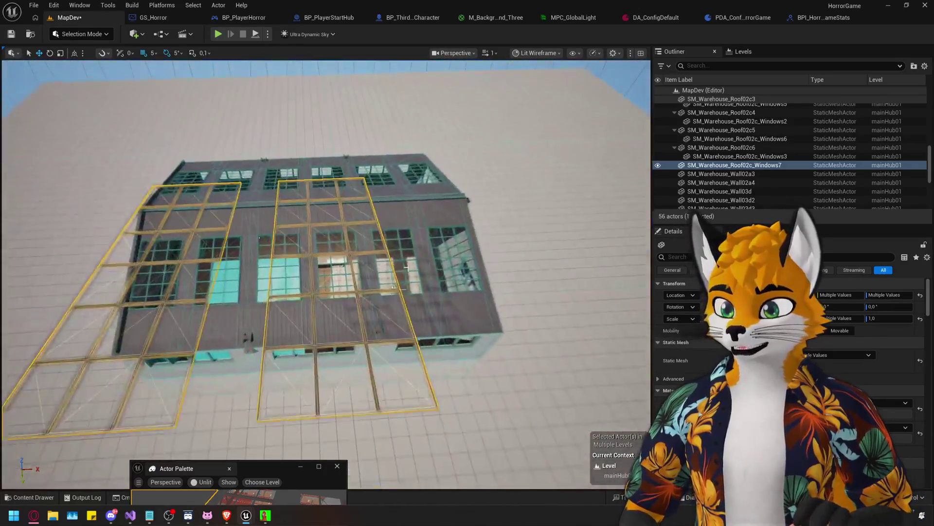
# Delete the extra SM_Warehouse_Roof02c_Windows7 frames so the level has 55 actors
pyautogui.press('Delete')
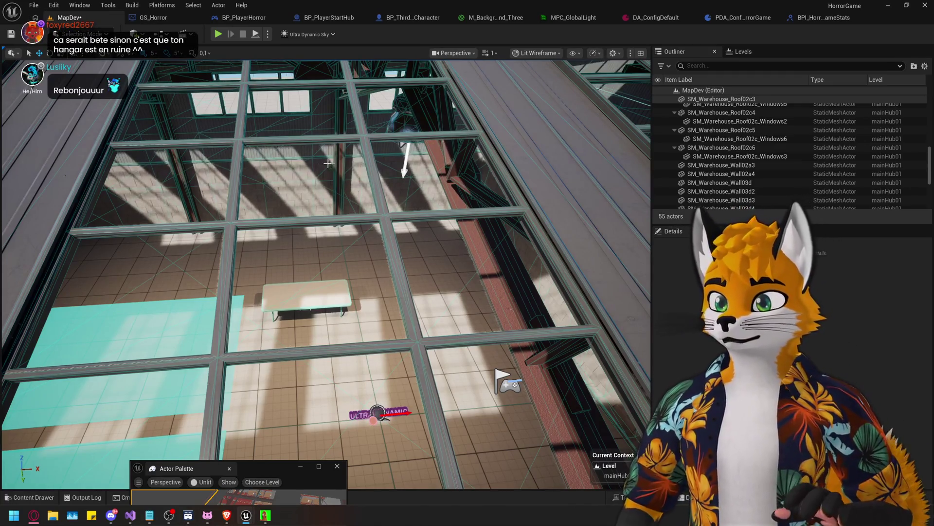
pyautogui.scroll(5, 385, 277)
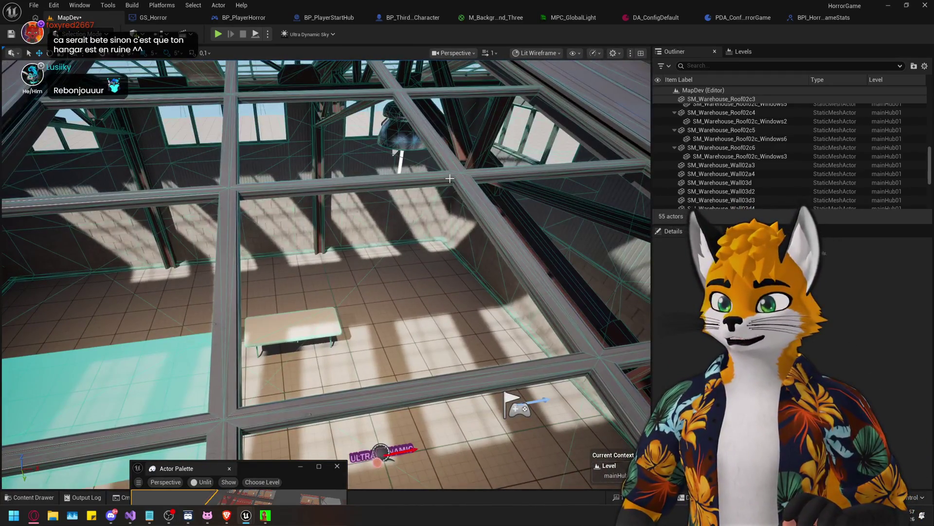
pyautogui.scroll(3, 350, 278)
# Fly the camera inside the warehouse to check the table, slanted board and walls
pyautogui.scroll(-5, 326, 272)
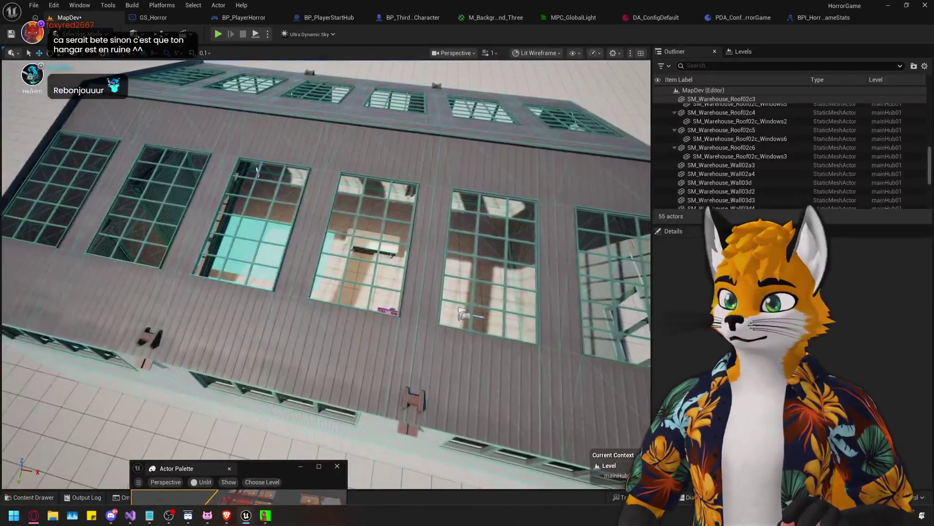
pyautogui.scroll(5, 326, 273)
pyautogui.scroll(5, 326, 273)
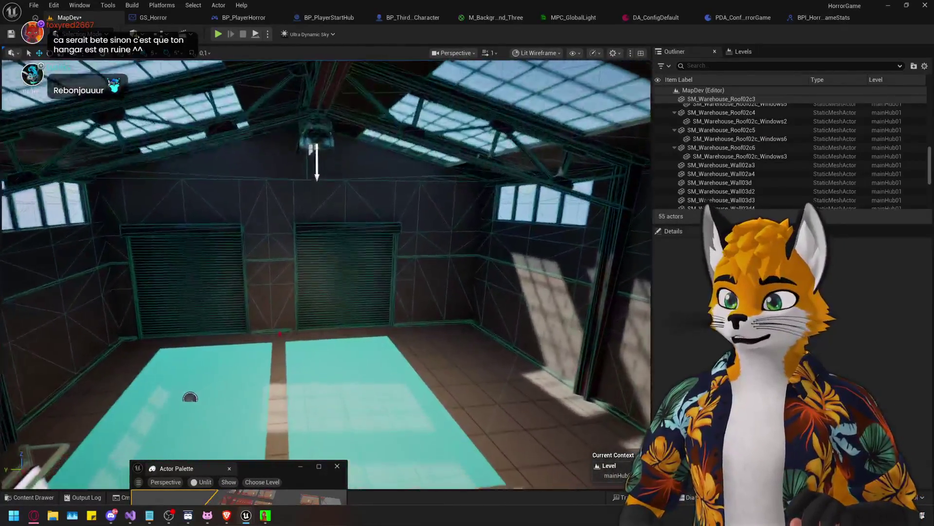
pyautogui.scroll(-5, 326, 273)
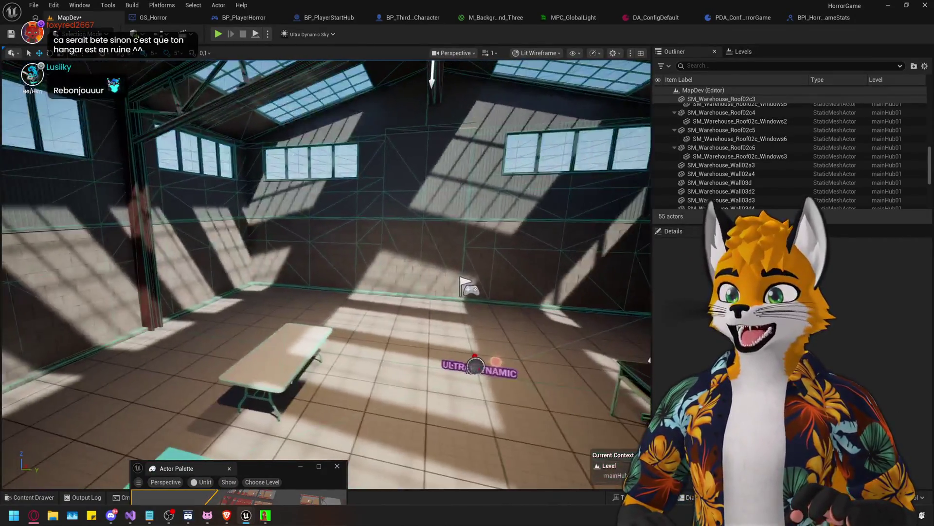
pyautogui.moveTo(502, 219)
pyautogui.mouseDown()
pyautogui.moveTo(558, 249)
pyautogui.moveTo(586, 243)
pyautogui.mouseUp()
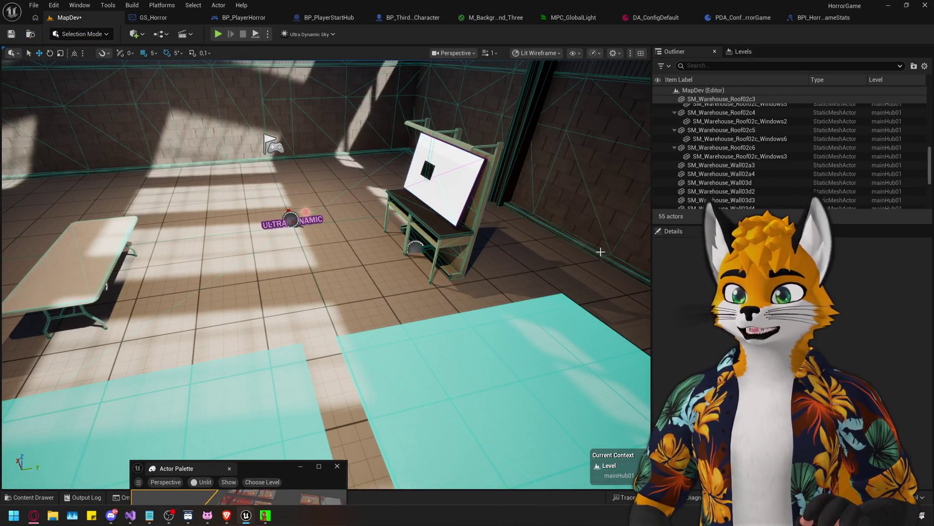
pyautogui.moveTo(489, 271); pyautogui.dragTo(555, 268)
pyautogui.moveTo(409, 269)
pyautogui.mouseDown()
pyautogui.moveTo(457, 262)
pyautogui.moveTo(413, 268)
pyautogui.mouseUp()
# Set the BP_ChangeCar easel's Rotation Yaw to 0 so it faces the room
pyautogui.click(260, 268)
pyautogui.moveTo(261, 268)
pyautogui.mouseDown()
pyautogui.moveTo(241, 269)
pyautogui.moveTo(591, 251)
pyautogui.moveTo(286, 252)
pyautogui.moveTo(231, 230)
pyautogui.mouseUp()
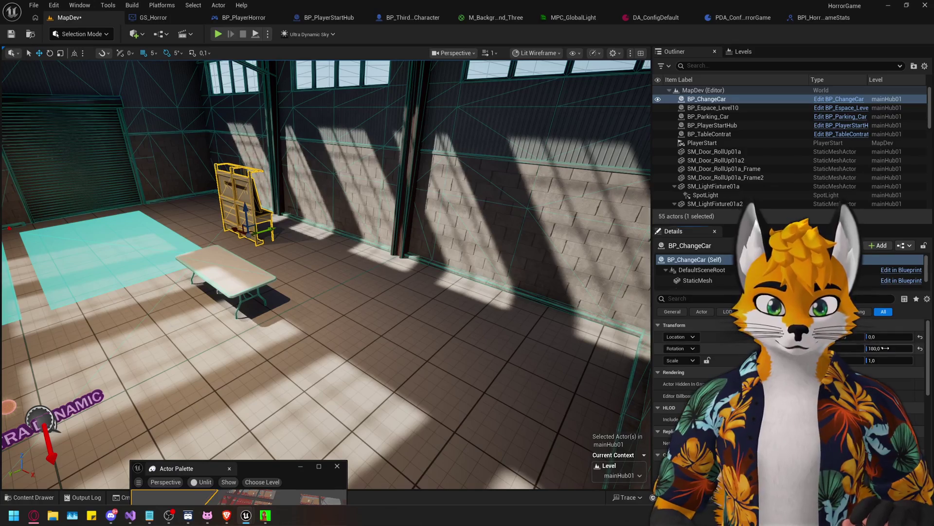
pyautogui.click(886, 348)
pyautogui.write('0')
pyautogui.press('Return')
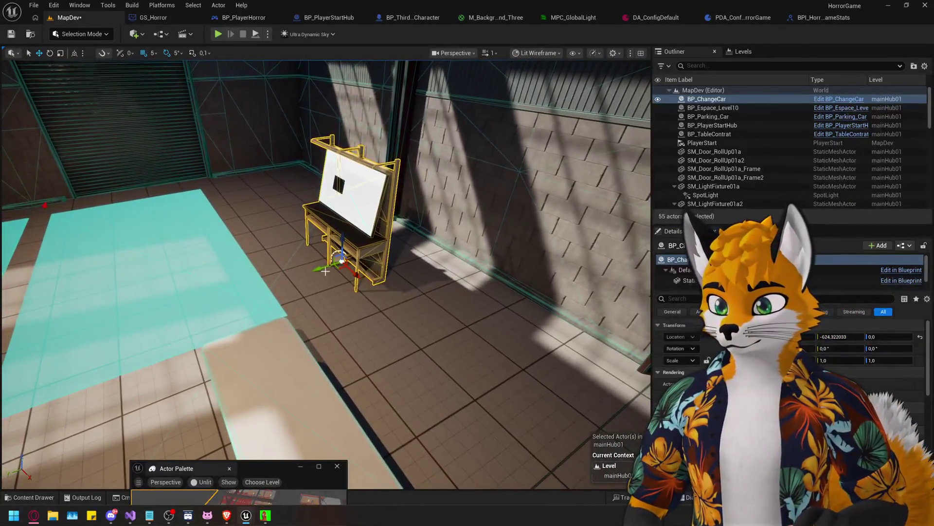
# Slide the easel back along the wall to X -774.32 and review the interior
pyautogui.moveTo(342, 259)
pyautogui.mouseDown()
pyautogui.moveTo(378, 262)
pyautogui.moveTo(369, 268)
pyautogui.moveTo(327, 179)
pyautogui.mouseUp()
pyautogui.scroll(3, 374, 270)
pyautogui.moveTo(374, 269)
pyautogui.mouseDown()
pyautogui.moveTo(225, 288)
pyautogui.moveTo(231, 330)
pyautogui.moveTo(398, 299)
pyautogui.mouseUp()
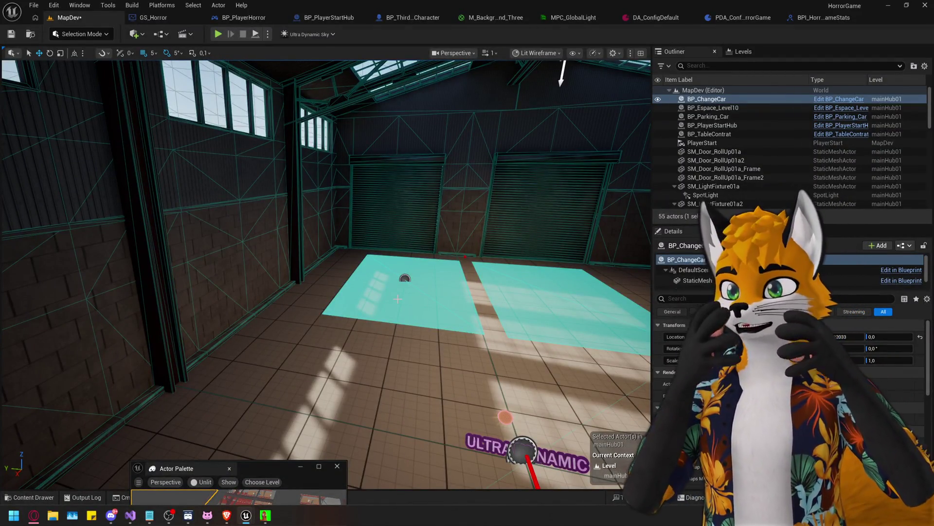
pyautogui.moveTo(397, 299); pyautogui.dragTo(195, 326)
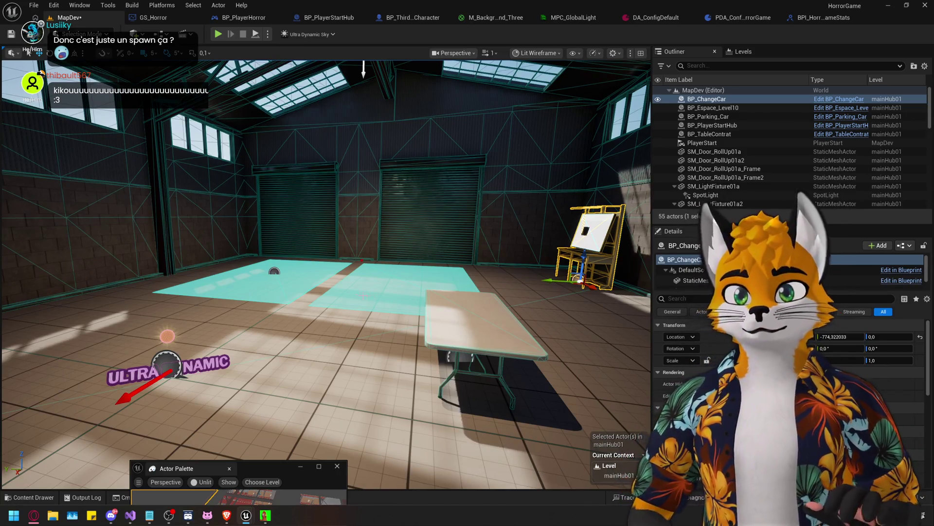
pyautogui.moveTo(326, 272)
pyautogui.mouseDown()
pyautogui.moveTo(311, 263)
pyautogui.moveTo(282, 292)
pyautogui.moveTo(316, 273)
pyautogui.moveTo(294, 246)
pyautogui.mouseUp()
pyautogui.click(674, 186)
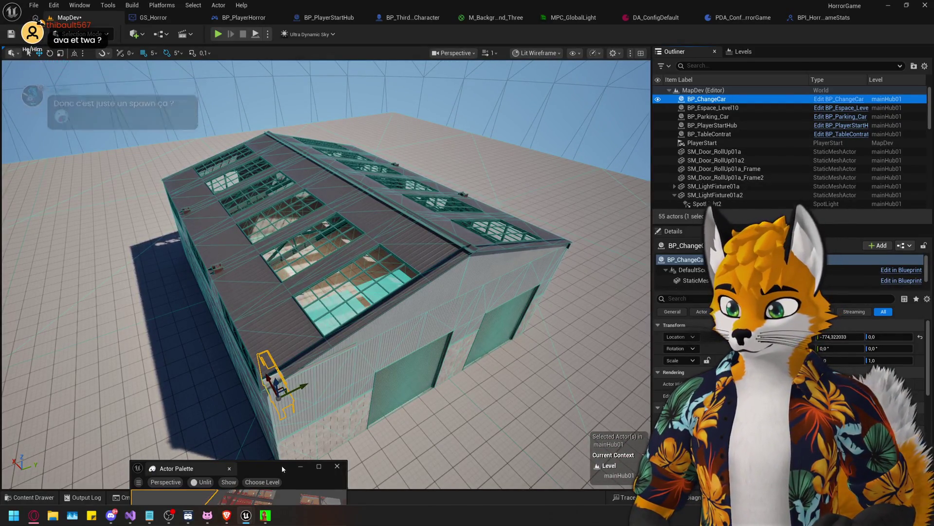
# Move the floating Actor Palette into the viewport and close it
pyautogui.moveTo(282, 469); pyautogui.dragTo(508, 225)
pyautogui.click(472, 238)
pyautogui.click(461, 225)
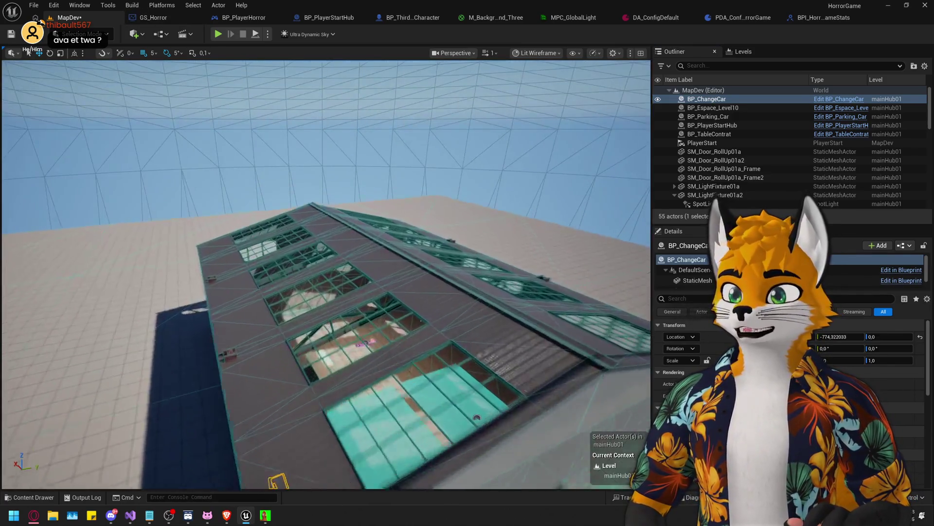
# Orbit around the warehouse roof, then bring up the content browser at the Game folder
pyautogui.moveTo(183, 107); pyautogui.dragTo(183, 107)
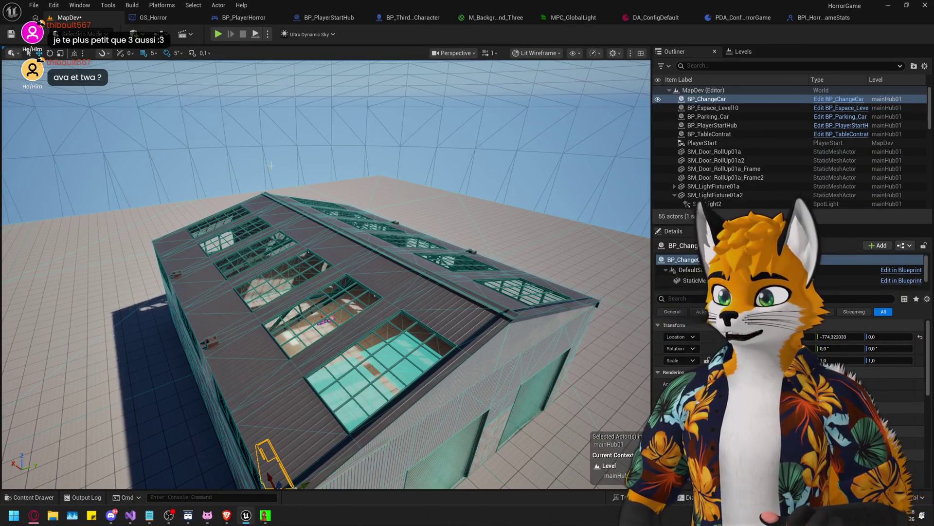
pyautogui.scroll(-10, 243, 146)
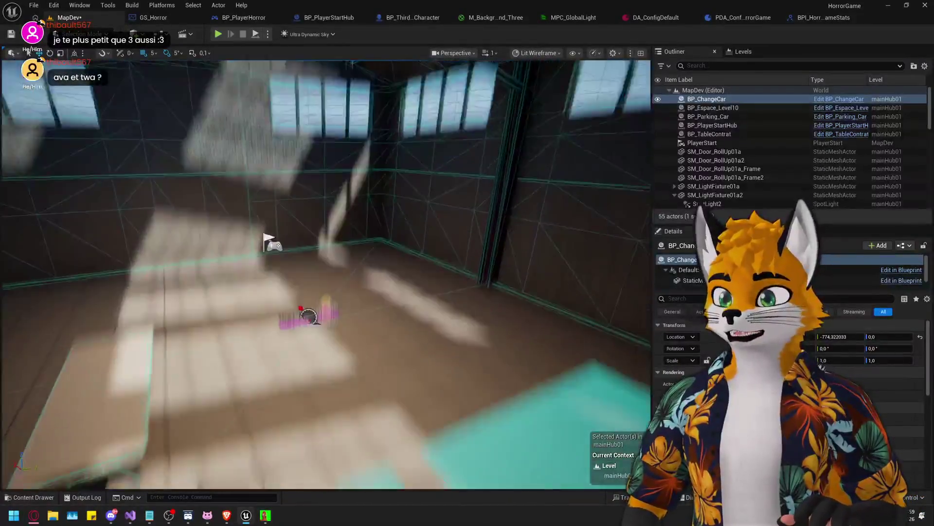
pyautogui.moveTo(242, 146); pyautogui.dragTo(243, 146)
pyautogui.moveTo(556, 298); pyautogui.dragTo(556, 298)
pyautogui.moveTo(317, 356)
pyautogui.mouseDown()
pyautogui.moveTo(347, 219)
pyautogui.moveTo(358, 237)
pyautogui.moveTo(373, 233)
pyautogui.mouseUp()
pyautogui.hotkey('ctrl', 'space')
pyautogui.hotkey('ctrl', 'space')
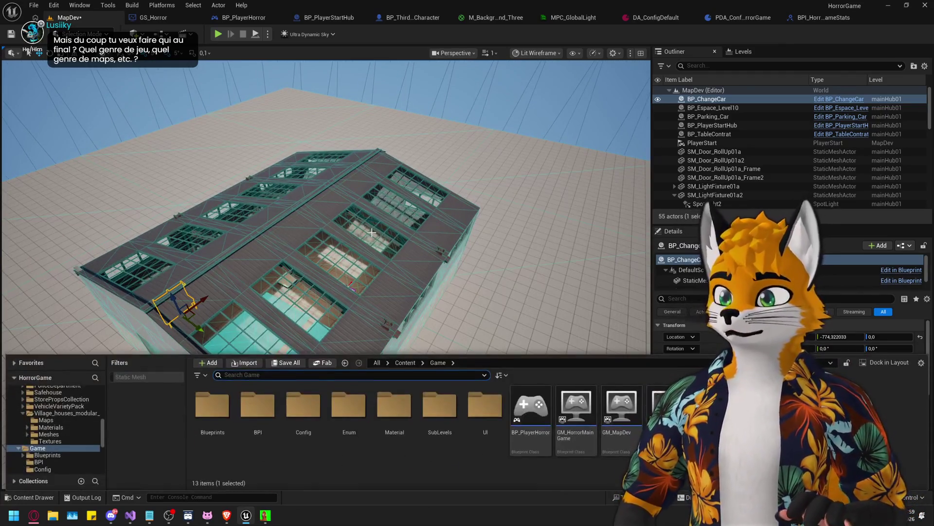
# Open Tools > Actor Palette > Actor Palette 1 over the viewport and dismiss Choose Level
pyautogui.click(162, 4)
pyautogui.moveTo(134, 6)
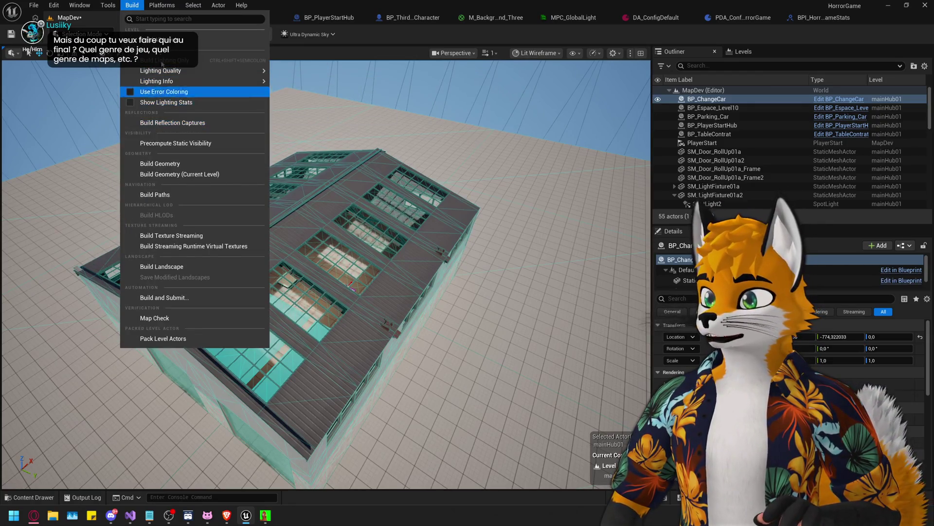
pyautogui.moveTo(104, 6)
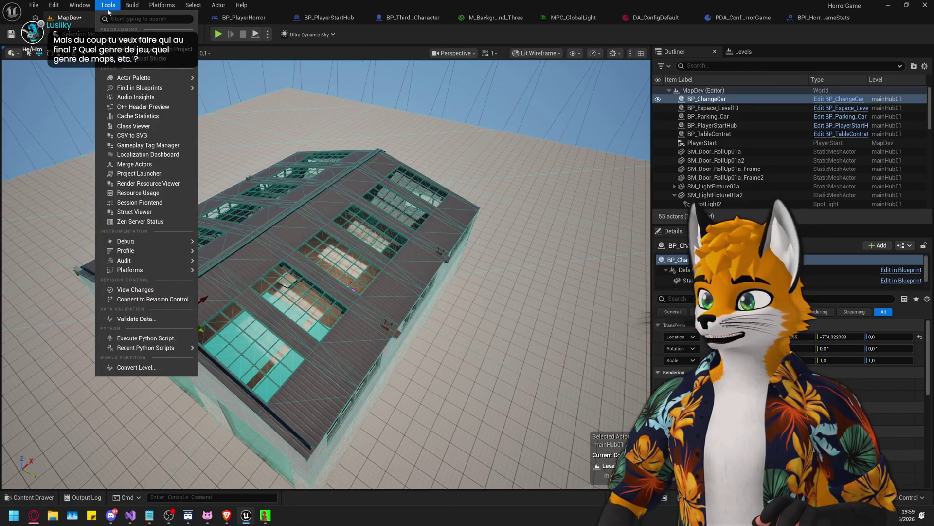
pyautogui.moveTo(143, 80)
pyautogui.click(253, 83)
pyautogui.moveTo(487, 221); pyautogui.dragTo(568, 170)
pyautogui.click(604, 232)
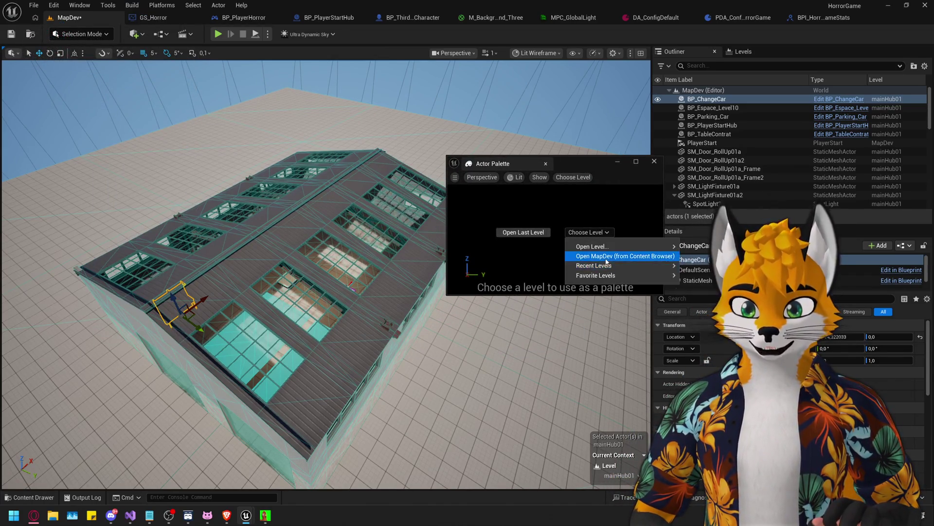
pyautogui.moveTo(607, 273)
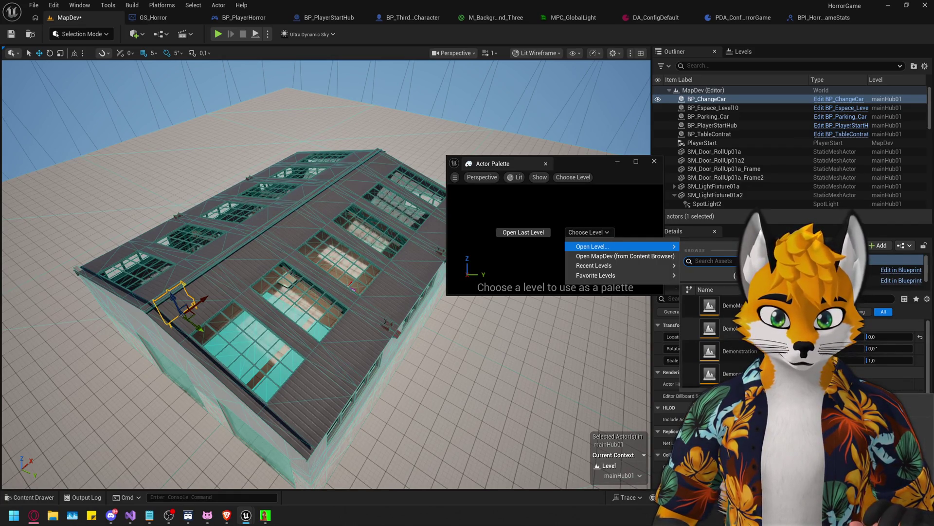
pyautogui.click(435, 256)
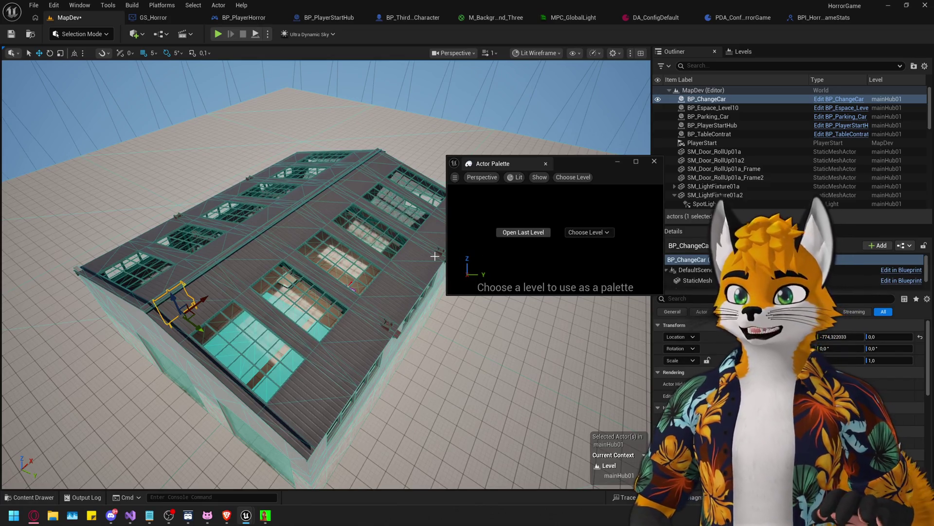
# Heighten the palette and select EuropeanBeech_Asset_Zoo in Content > Assets > EuropeanBeech > Maps
pyautogui.moveTo(536, 156); pyautogui.dragTo(536, 142)
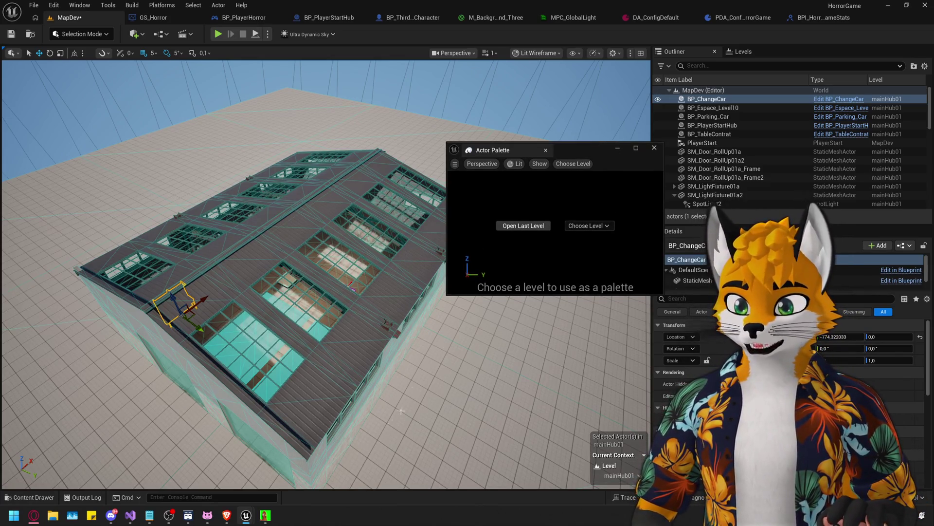
pyautogui.hotkey('ctrl', 'space')
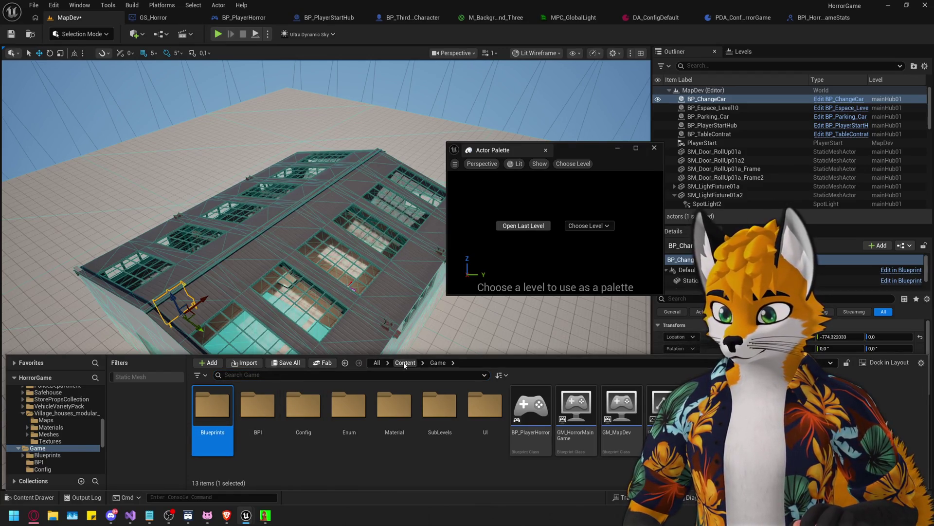
pyautogui.click(405, 363)
pyautogui.doubleClick(209, 402)
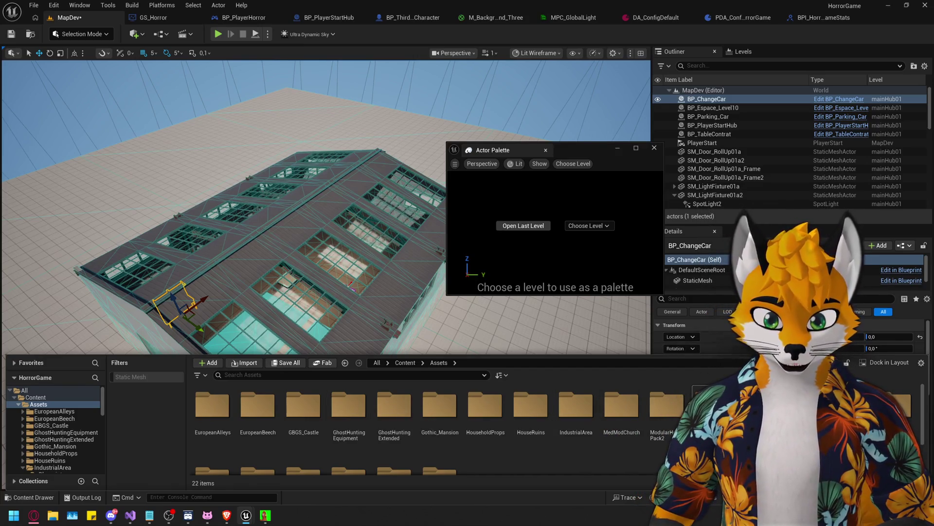
pyautogui.scroll(-3, 388, 432)
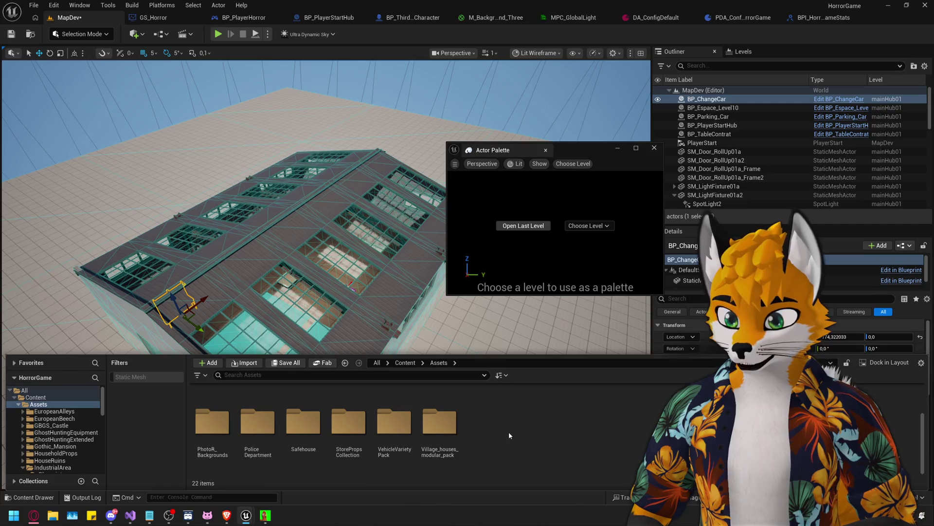
pyautogui.scroll(3, 294, 410)
pyautogui.doubleClick(255, 402)
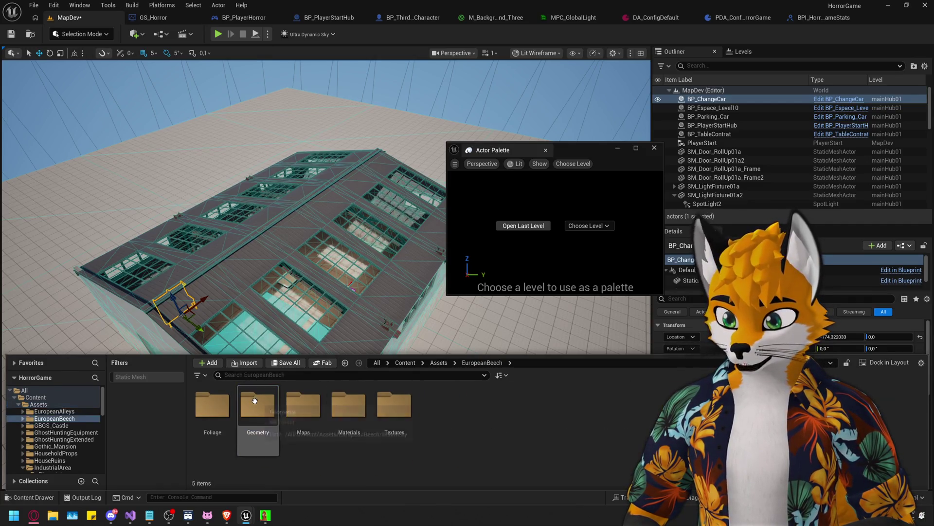
pyautogui.doubleClick(292, 404)
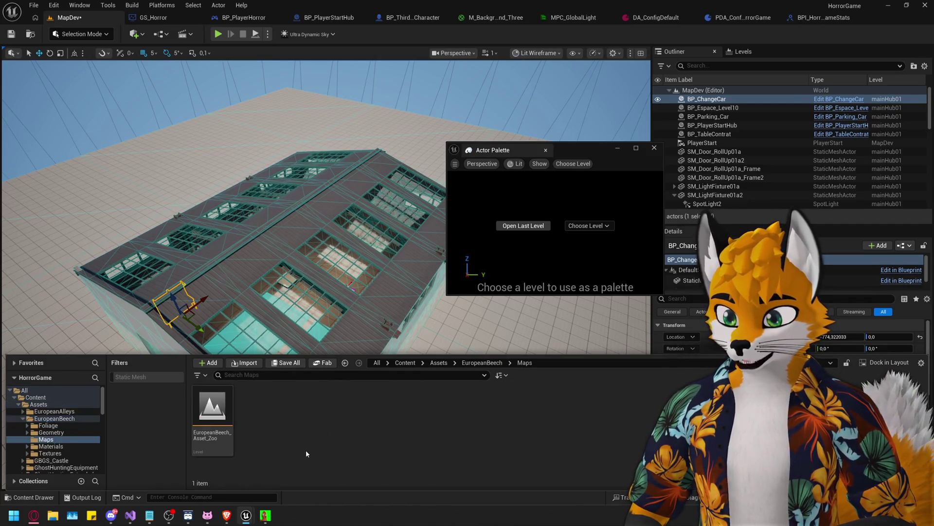
pyautogui.click(212, 414)
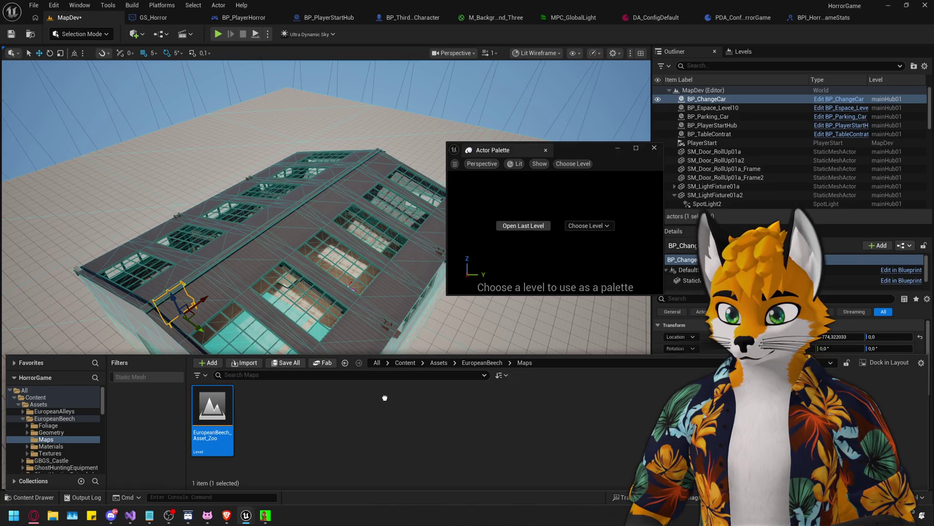
pyautogui.hotkey('ctrl', 'space')
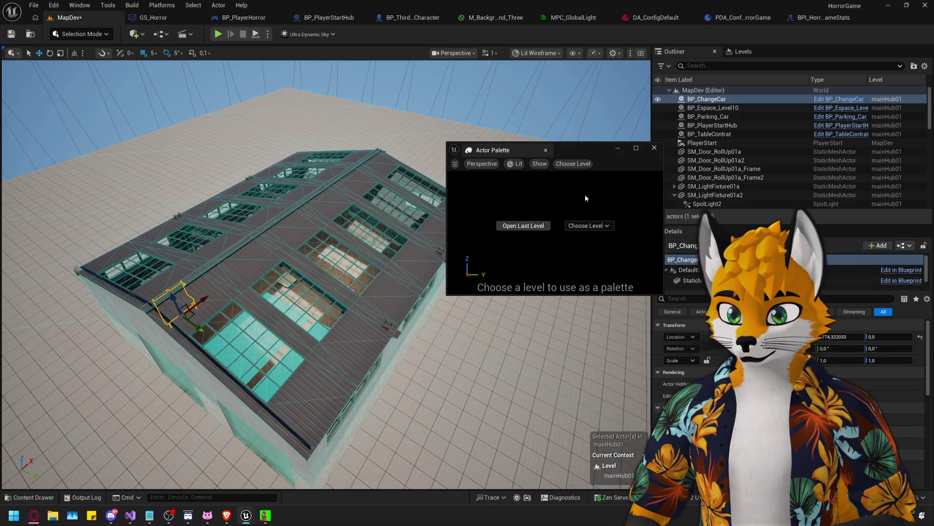
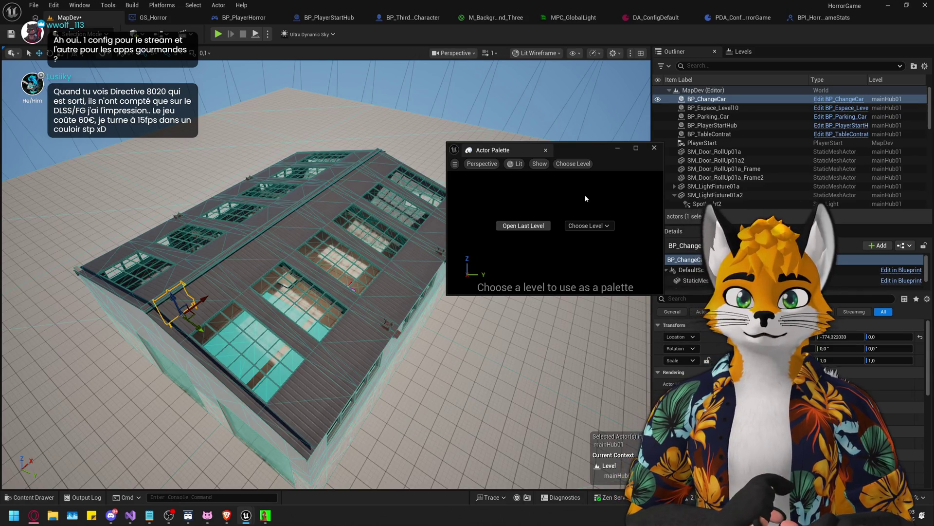
# Switch to the BPI_HorrorGameStats tab to view its read-only SetWeather function with the Meteo input
pyautogui.click(818, 19)
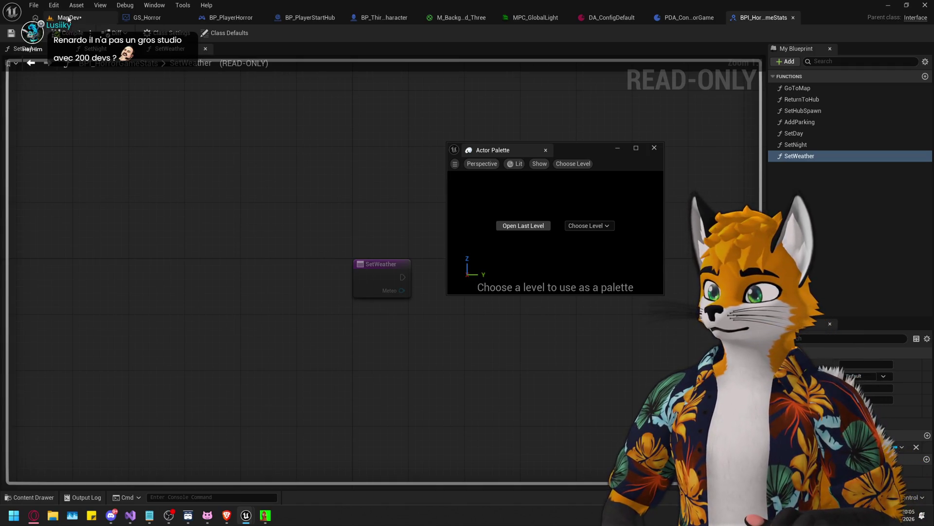
pyautogui.click(68, 18)
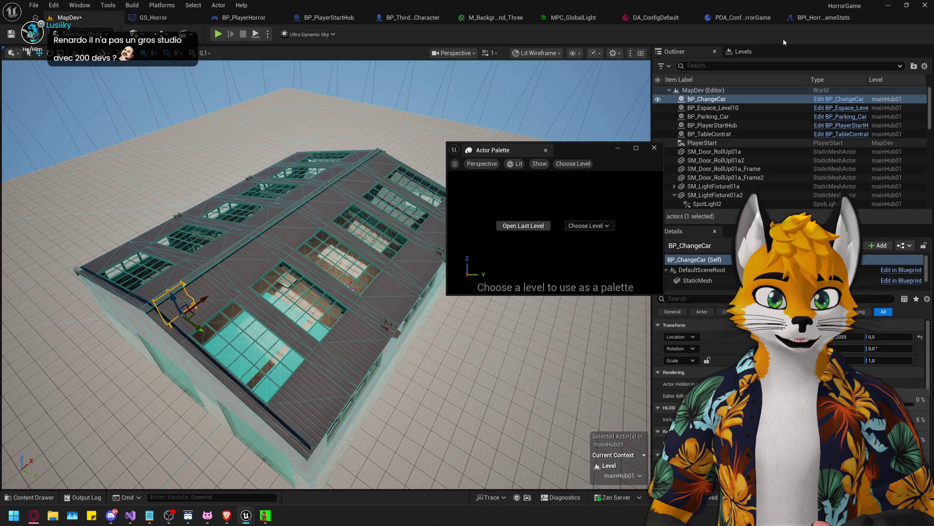
pyautogui.click(808, 19)
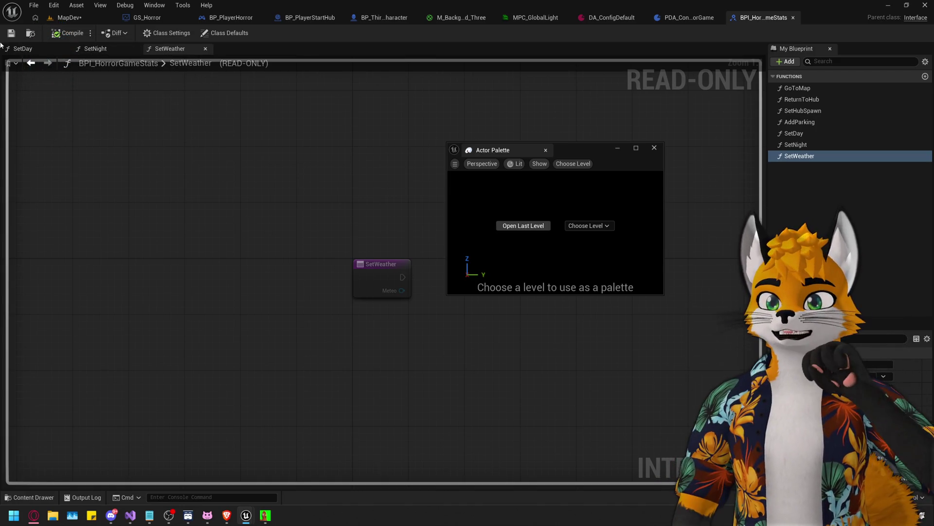
# Return to the MapDev level tab and move the Actor Palette window slightly right
pyautogui.click(70, 19)
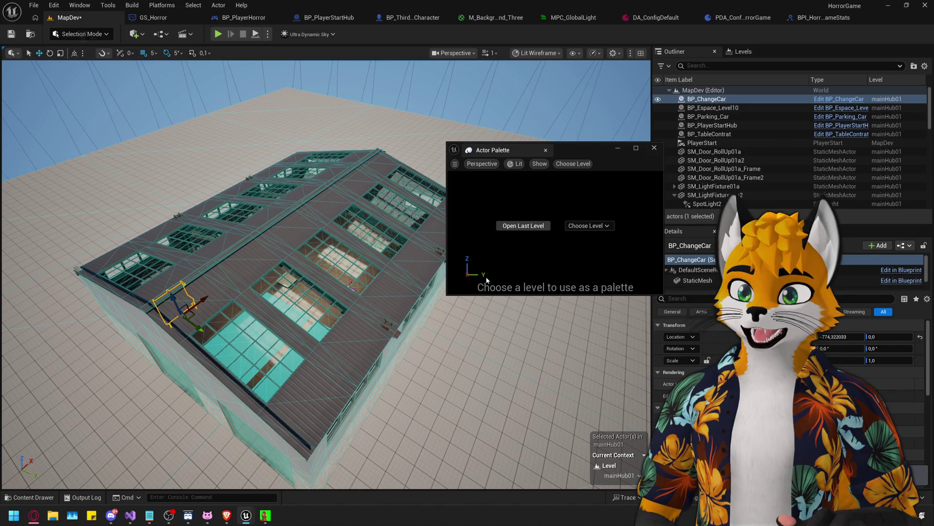
pyautogui.moveTo(586, 150); pyautogui.dragTo(585, 144)
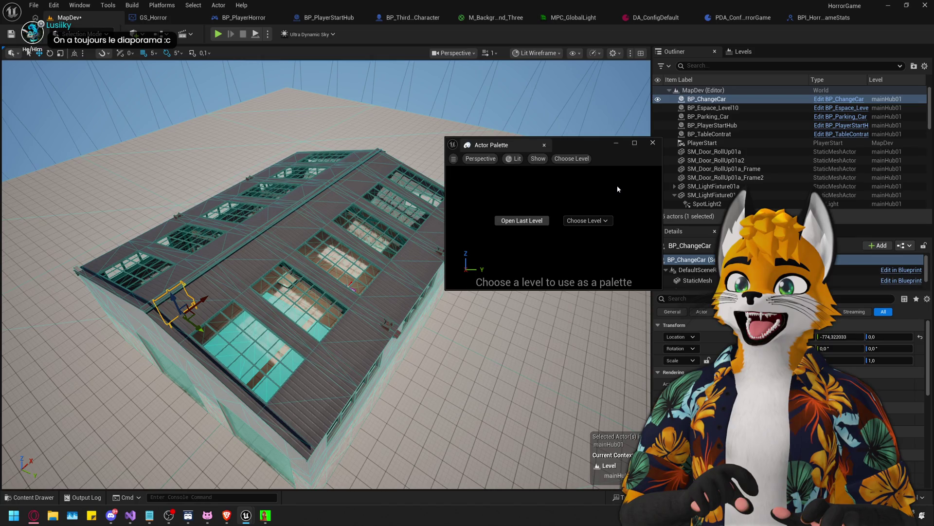
pyautogui.moveTo(602, 147); pyautogui.dragTo(636, 151)
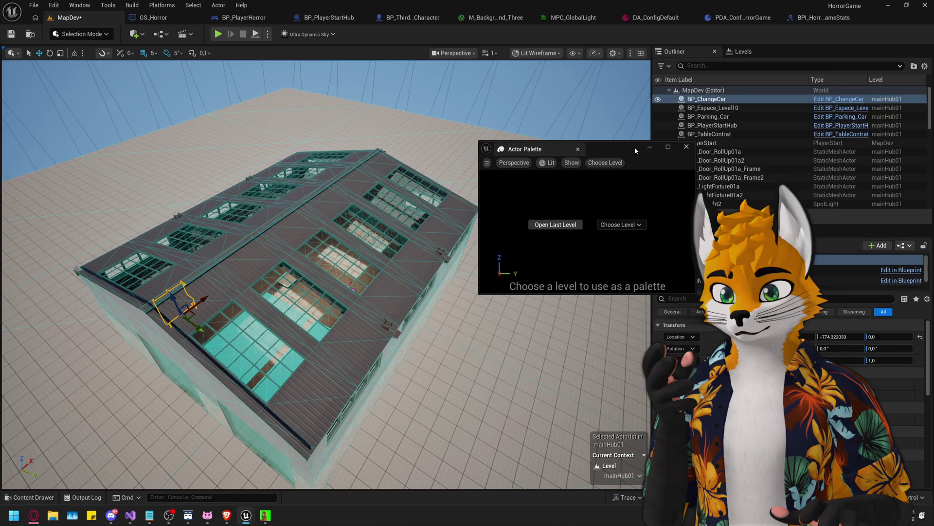
# Close the Actor Palette, save the MapDev and mainHub01 levels, and quit Unreal Engine
pyautogui.click(686, 147)
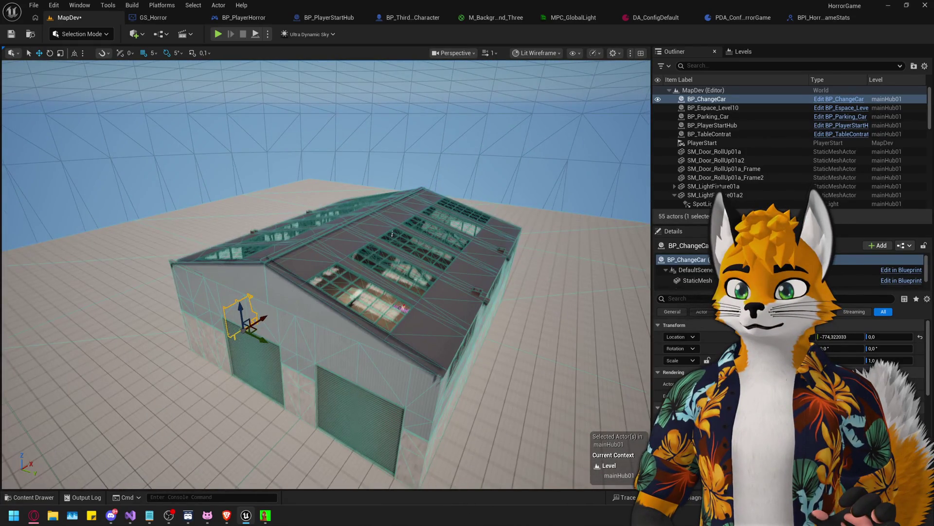
pyautogui.hotkey('ctrl', 'shift', 's')
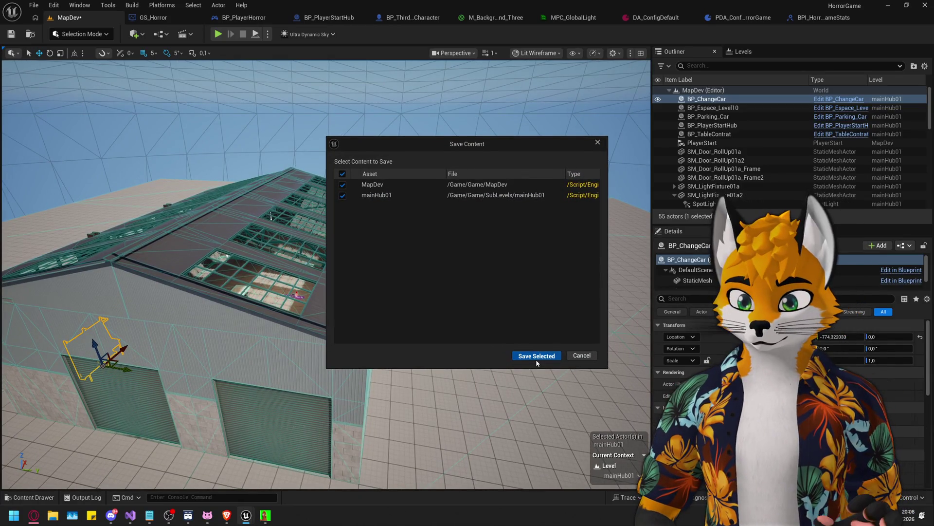
pyautogui.click(536, 356)
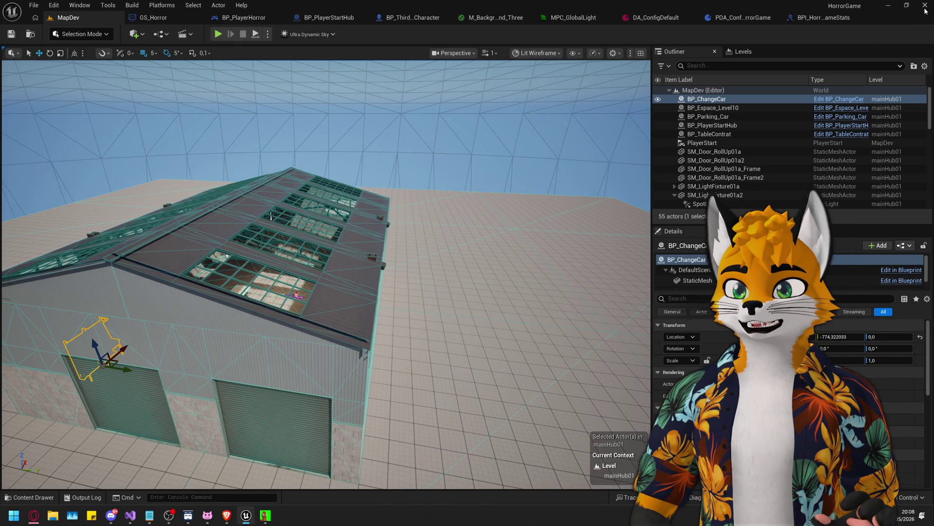
pyautogui.click(925, 11)
pyautogui.moveTo(266, 518)
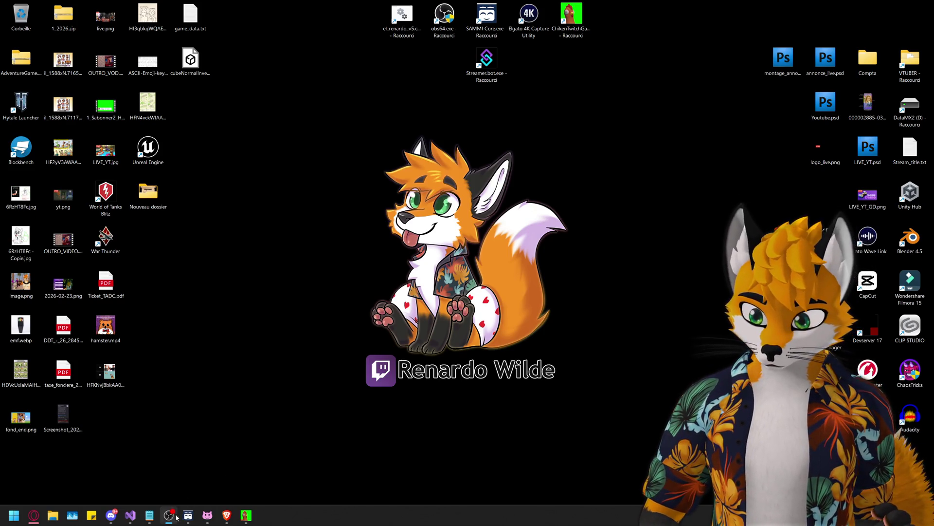
# Restore the Visual Studio window from the taskbar to show FuncLibrary.cpp
pyautogui.click(131, 521)
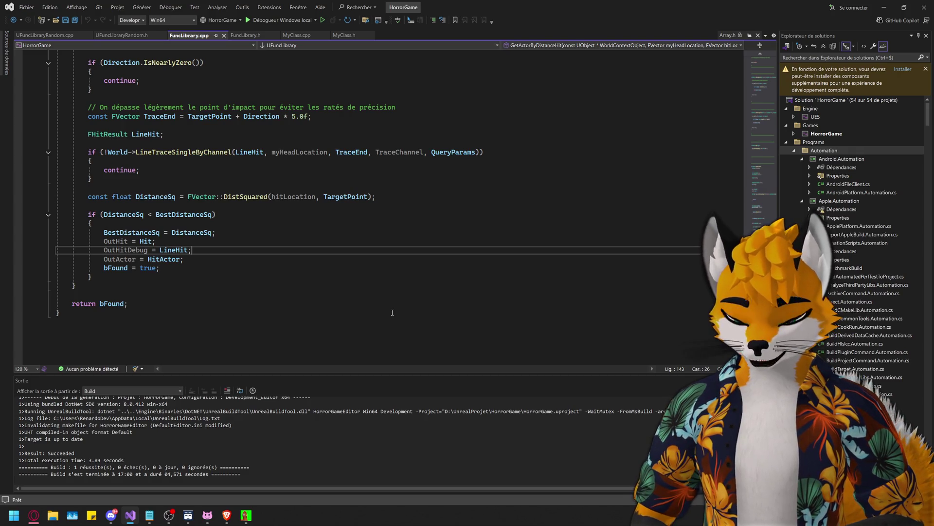
# Rebuild the HorrorGame project in Visual Studio, then return to Unreal's Lvl_ThirdPerson level
pyautogui.click(393, 312)
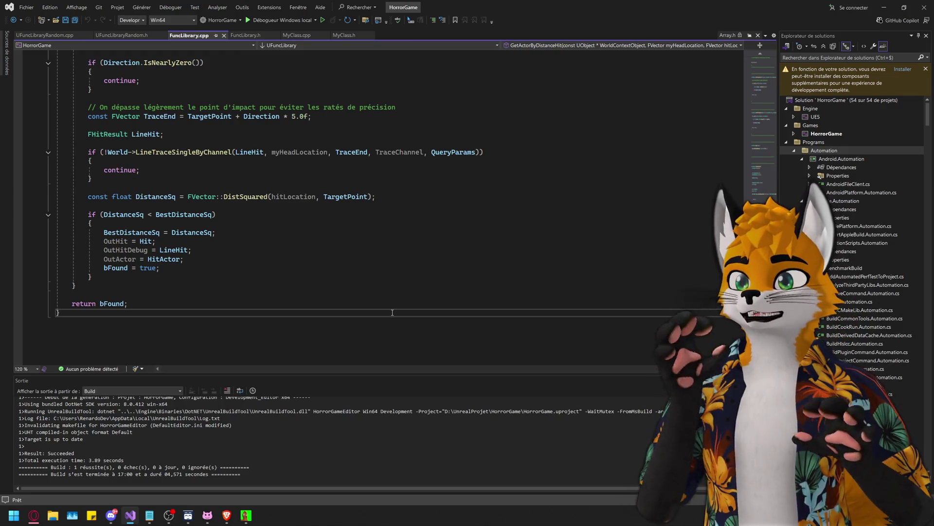
pyautogui.hotkey('ctrl', 'shift', 'b')
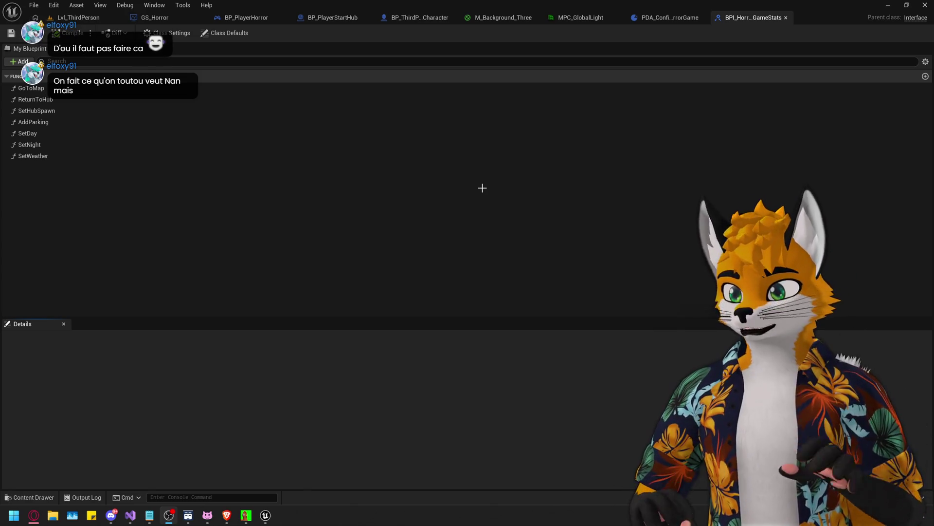
pyautogui.click(101, 19)
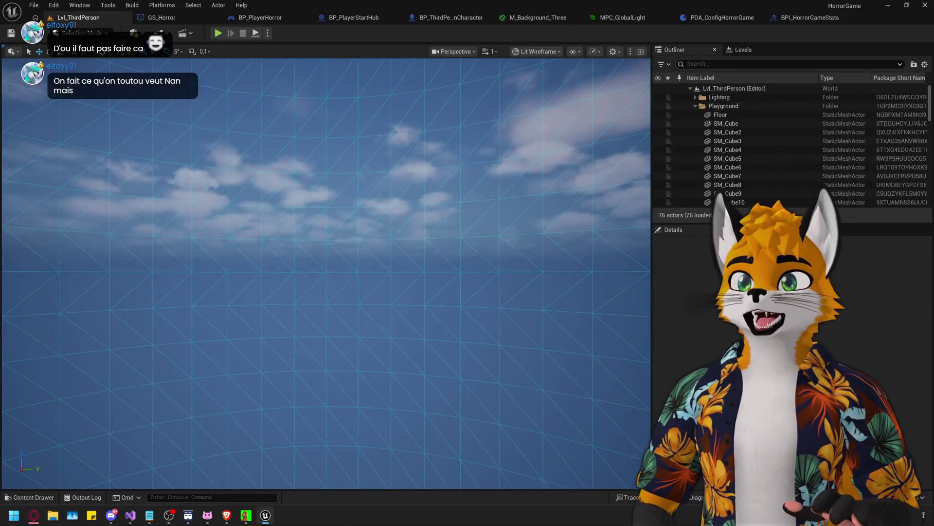
# Open the Content Drawer and browse to the Content > Game folder
pyautogui.moveTo(377, 189)
pyautogui.mouseDown()
pyautogui.moveTo(360, 195)
pyautogui.moveTo(378, 188)
pyautogui.moveTo(378, 210)
pyautogui.mouseUp()
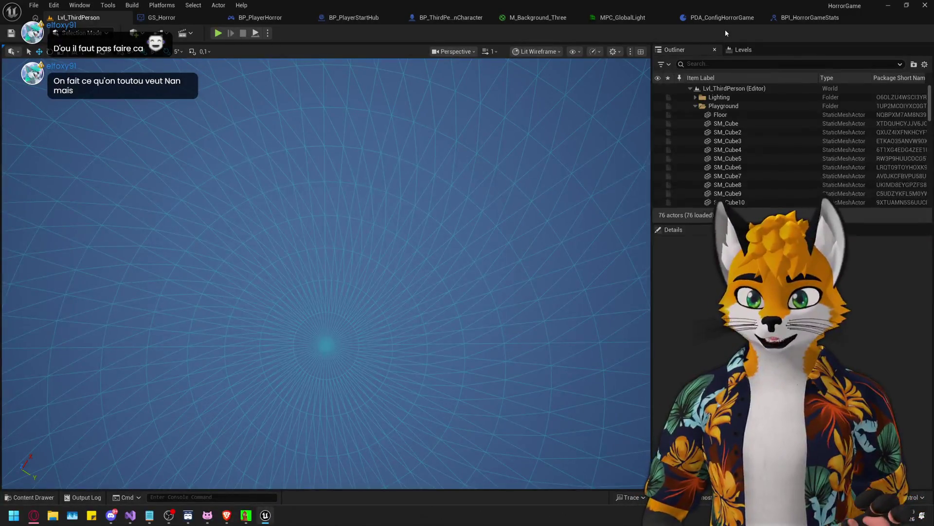
pyautogui.click(743, 49)
pyautogui.hotkey('ctrl', 'space')
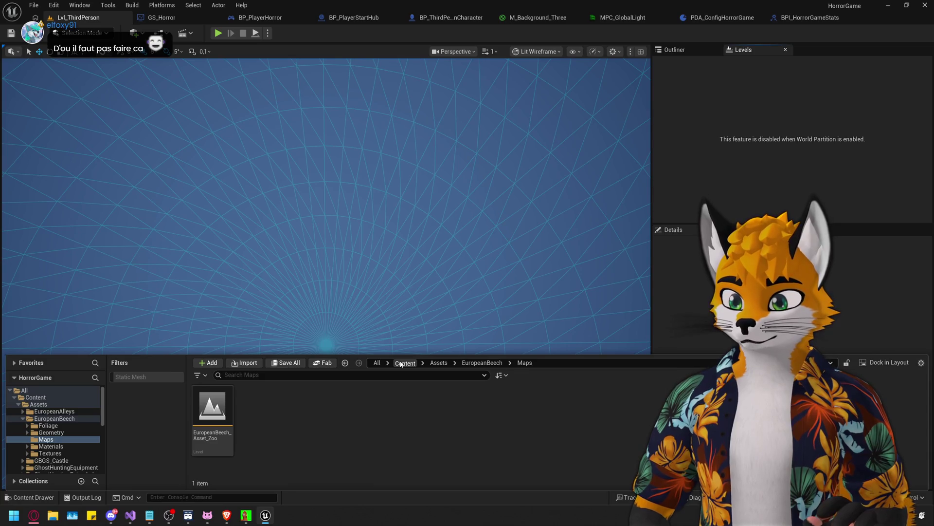
pyautogui.click(205, 430)
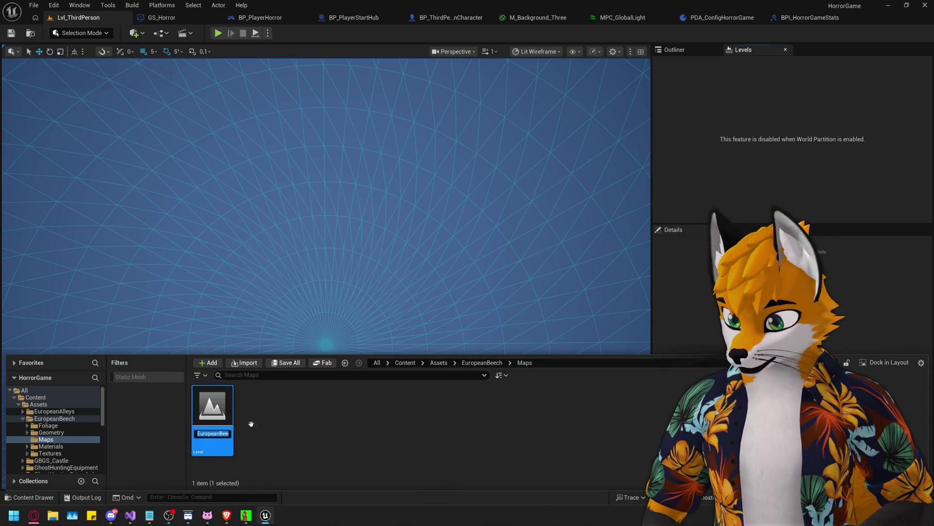
pyautogui.click(382, 421)
pyautogui.click(405, 363)
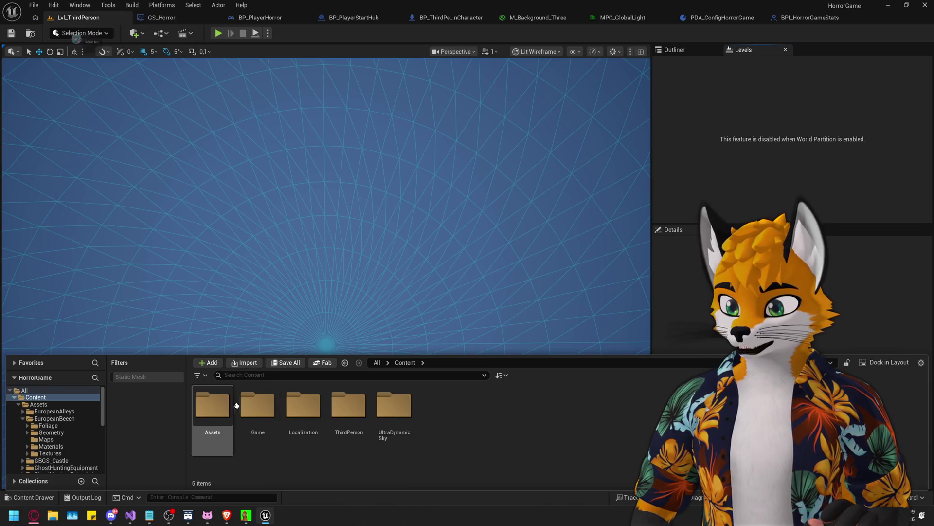
pyautogui.doubleClick(258, 404)
# Open the MapDev warehouse level and make mainHub01 the current level
pyautogui.doubleClick(712, 409)
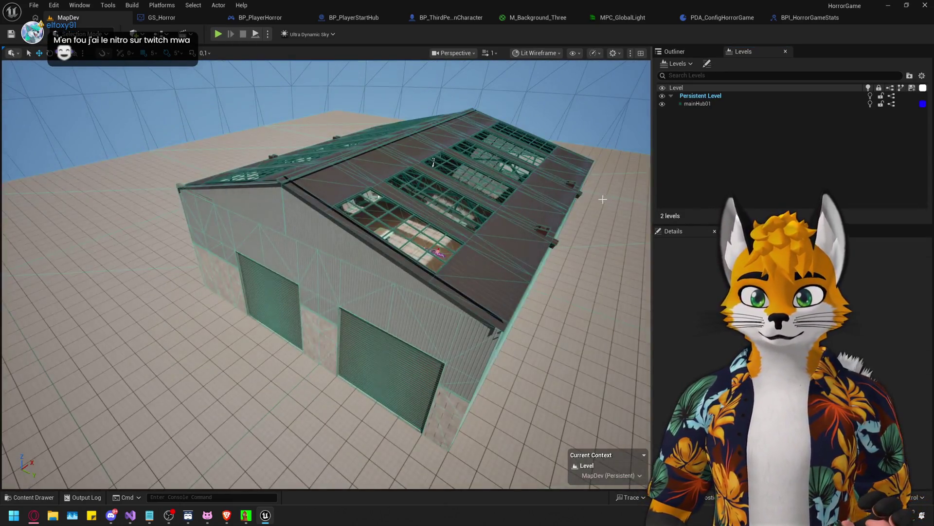
pyautogui.moveTo(438, 244)
pyautogui.mouseDown()
pyautogui.moveTo(487, 219)
pyautogui.moveTo(650, 184)
pyautogui.mouseUp()
pyautogui.doubleClick(699, 103)
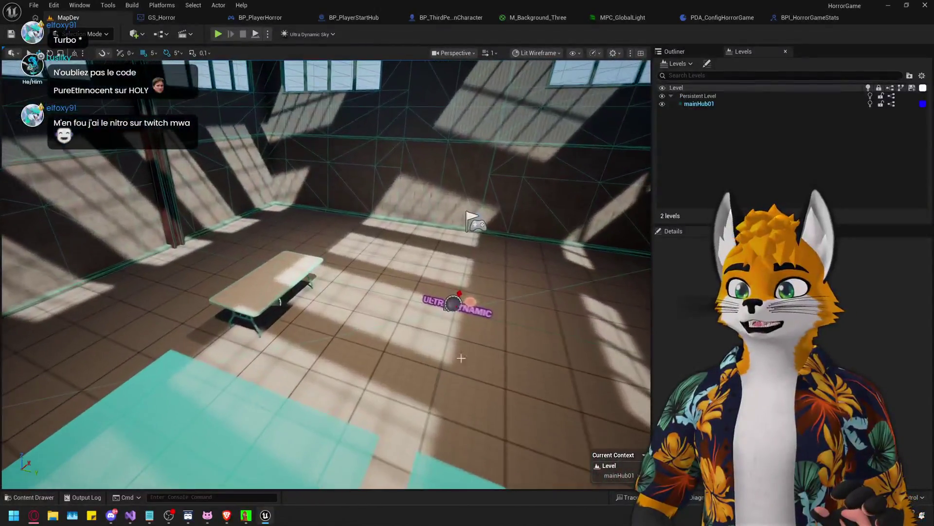
pyautogui.moveTo(624, 473)
pyautogui.mouseDown()
pyautogui.moveTo(535, 438)
pyautogui.moveTo(438, 424)
pyautogui.mouseUp()
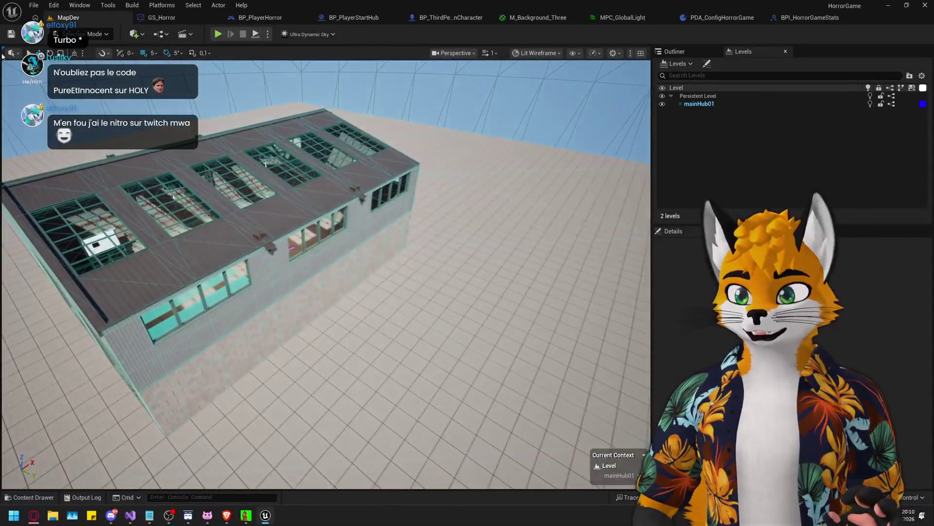
pyautogui.click(193, 5)
# Open an Actor Palette window from the Tools menu
pyautogui.click(193, 5)
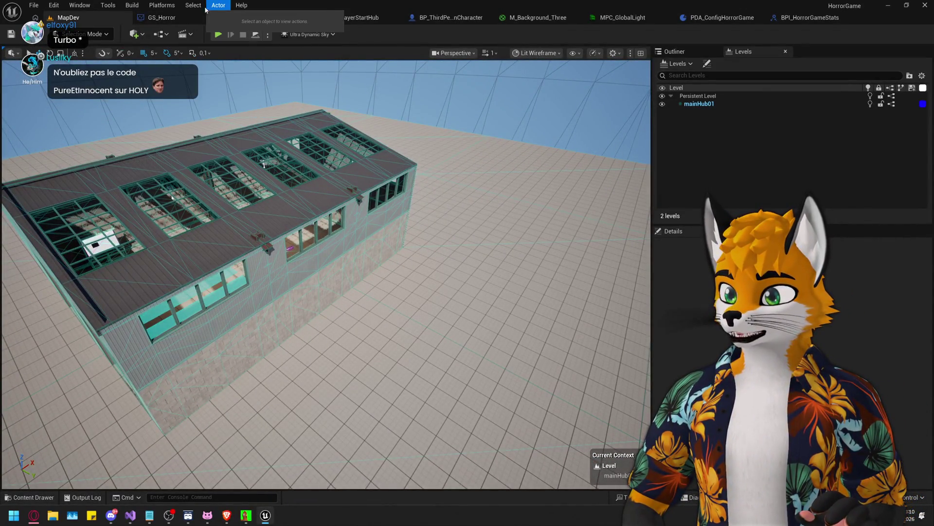
pyautogui.click(161, 6)
pyautogui.moveTo(132, 6)
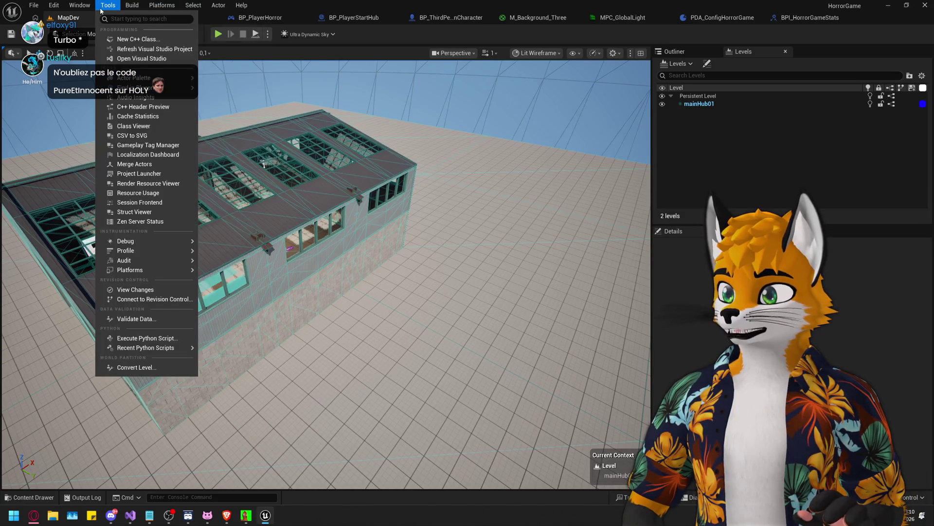
pyautogui.click(375, 139)
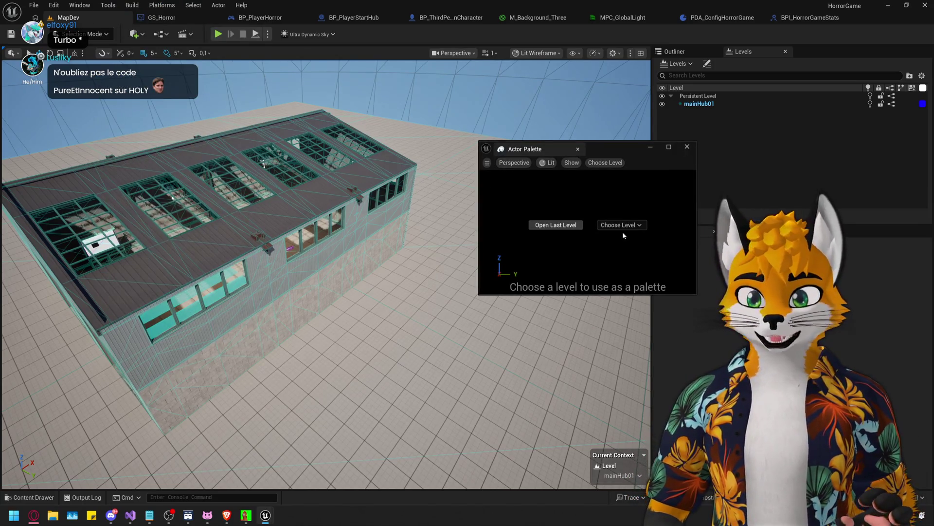
pyautogui.click(622, 225)
# Preview EuropeanBeech_Asset_Zoo in the palette, then close it and open the Content Drawer
pyautogui.moveTo(710, 262)
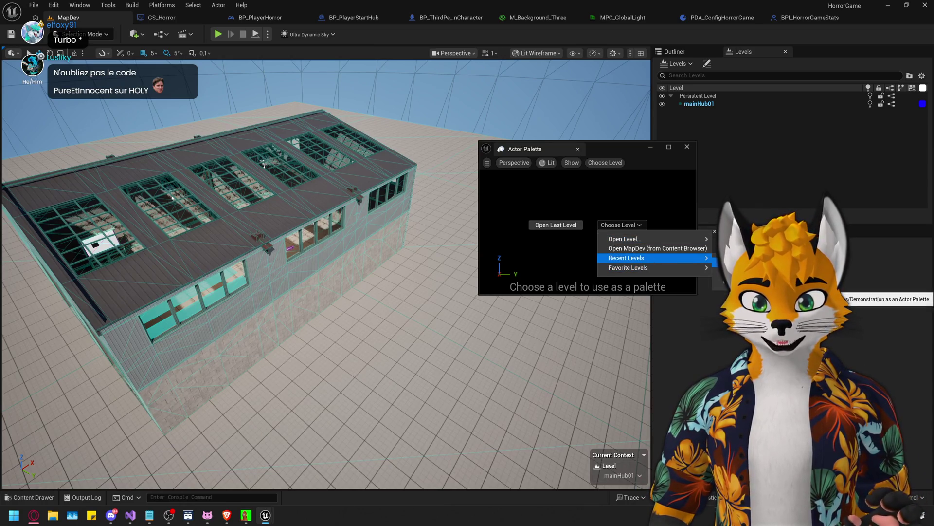
pyautogui.moveTo(667, 239)
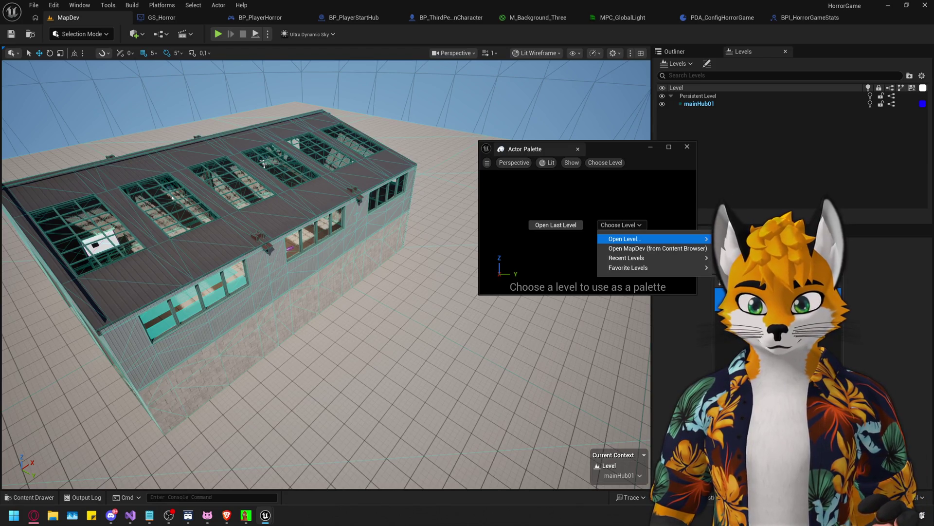
pyautogui.click(793, 275)
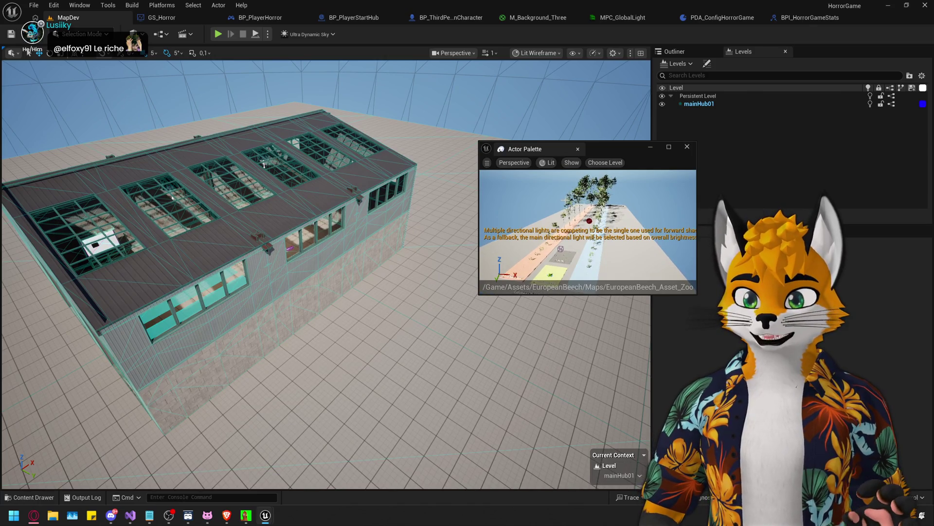
pyautogui.click(687, 147)
pyautogui.hotkey('ctrl', 'space')
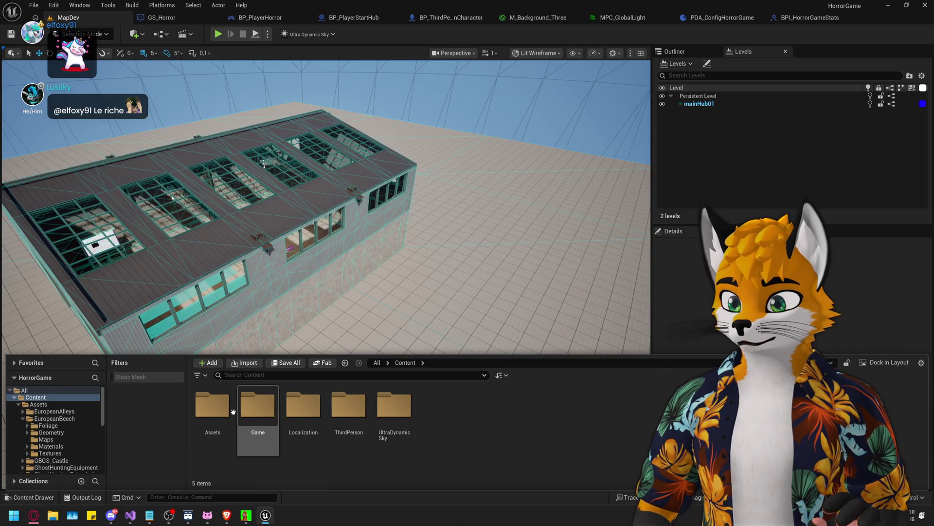
# Browse to Assets > EuropeanAlleys > Maps, select the Overview map, and close the Content Drawer
pyautogui.doubleClick(257, 409)
pyautogui.click(405, 362)
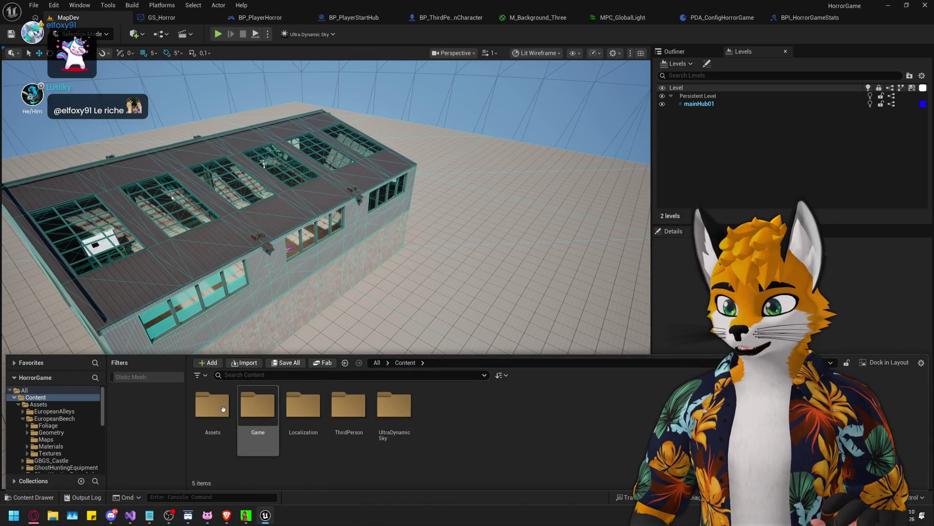
pyautogui.doubleClick(258, 406)
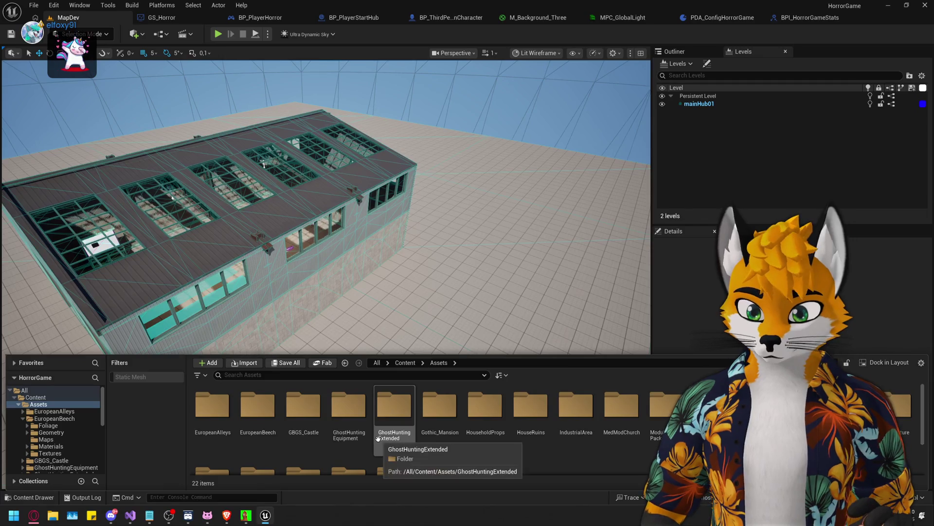
pyautogui.click(246, 413)
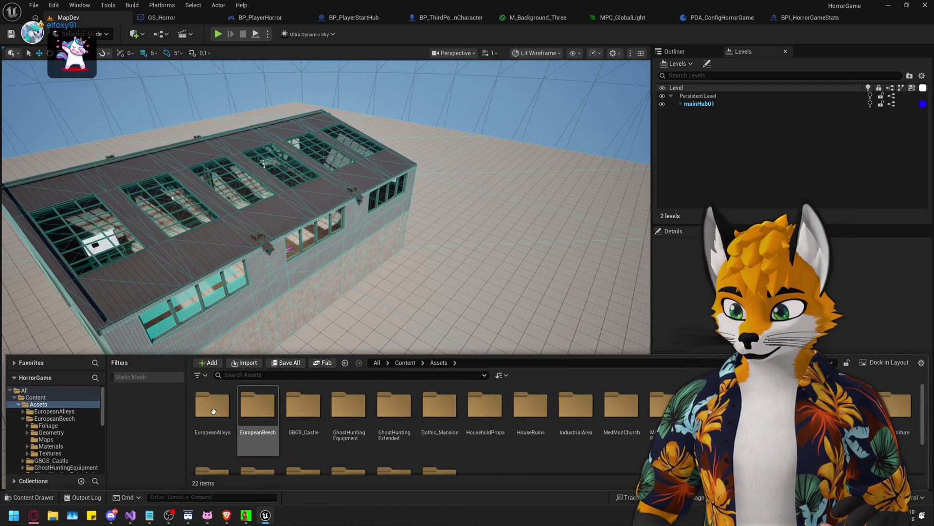
pyautogui.doubleClick(213, 407)
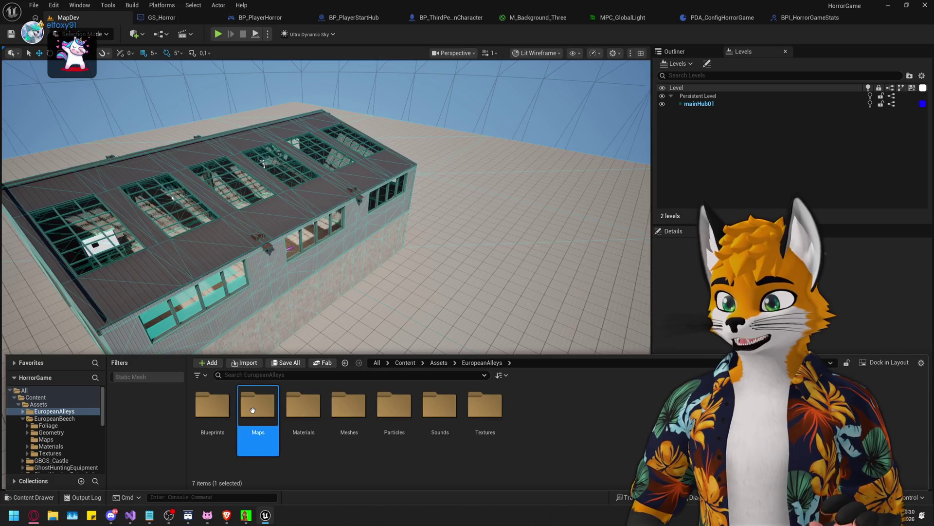
pyautogui.doubleClick(258, 406)
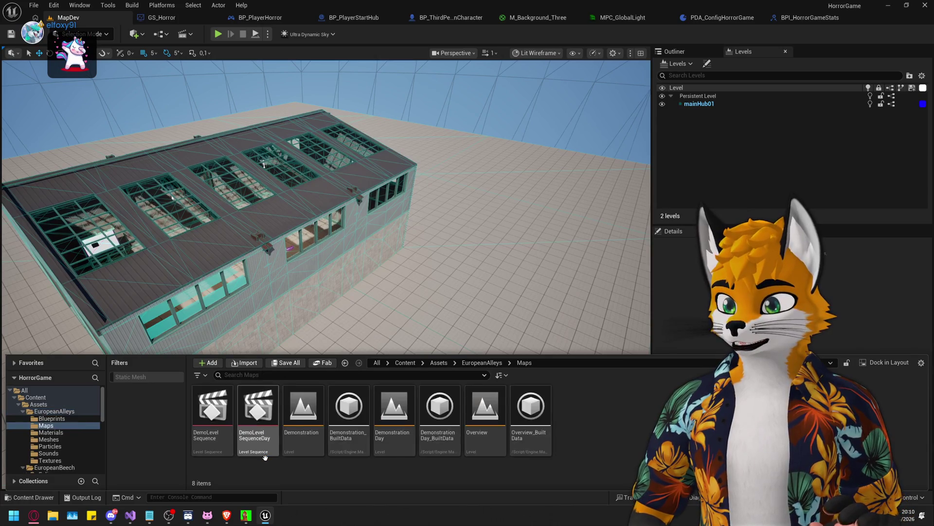
pyautogui.click(484, 418)
pyautogui.press('F2')
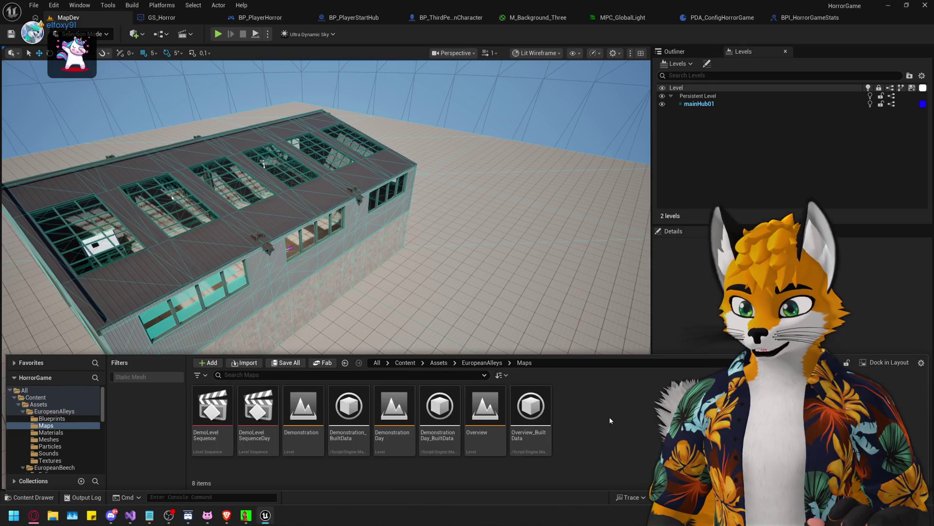
pyautogui.hotkey('ctrl', 'space')
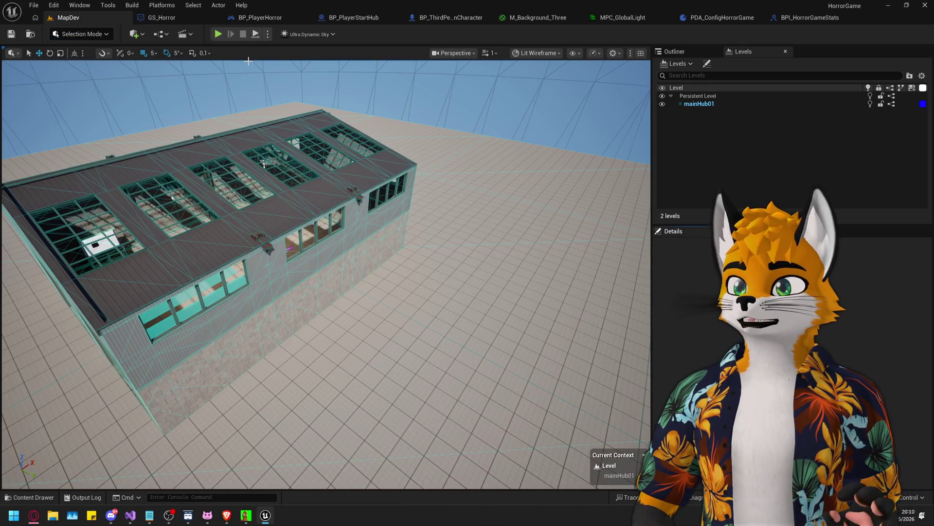
pyautogui.click(108, 6)
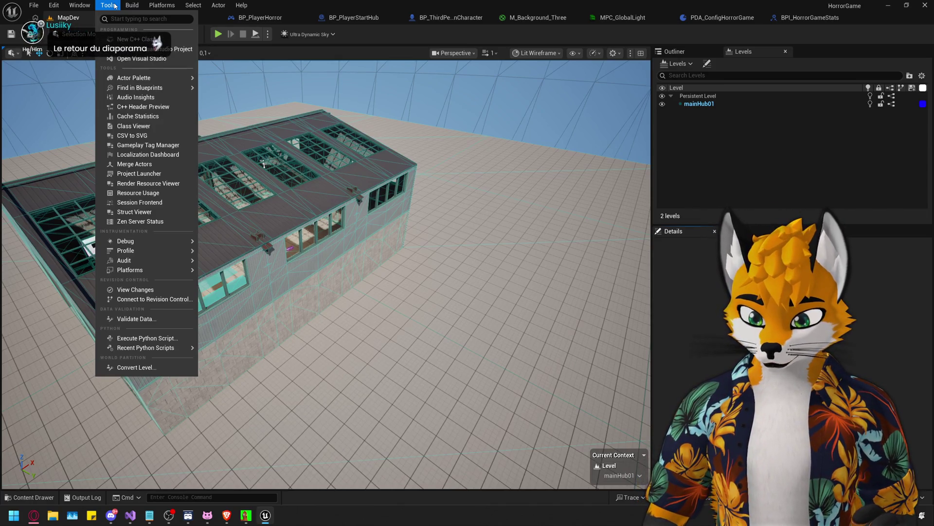
# Open Tools > Actor Palette > Actor Palette 1 to get an empty palette window
pyautogui.click(79, 5)
pyautogui.moveTo(121, 79)
pyautogui.click(108, 5)
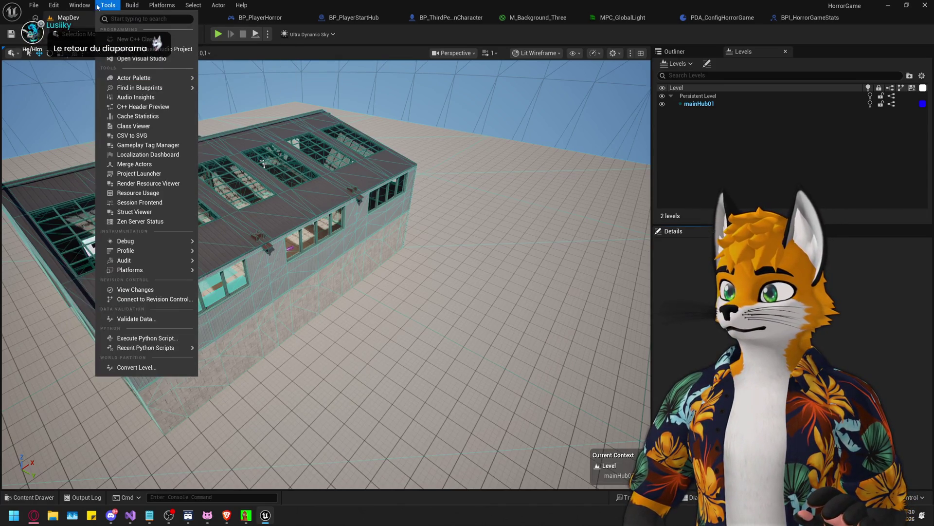
pyautogui.click(214, 83)
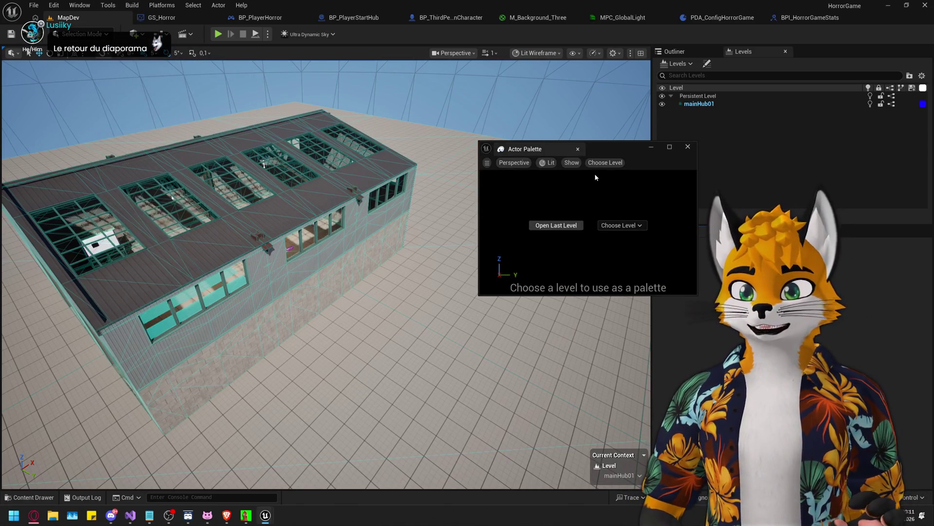
# Load the EuropeanAlleys Overview level into the Actor Palette and move the window up and right
pyautogui.click(620, 225)
pyautogui.moveTo(625, 239)
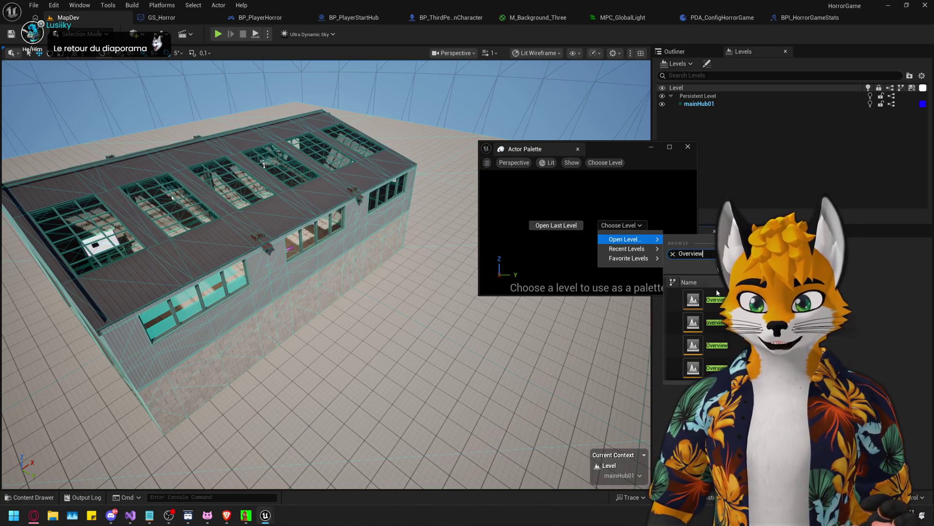
pyautogui.click(702, 304)
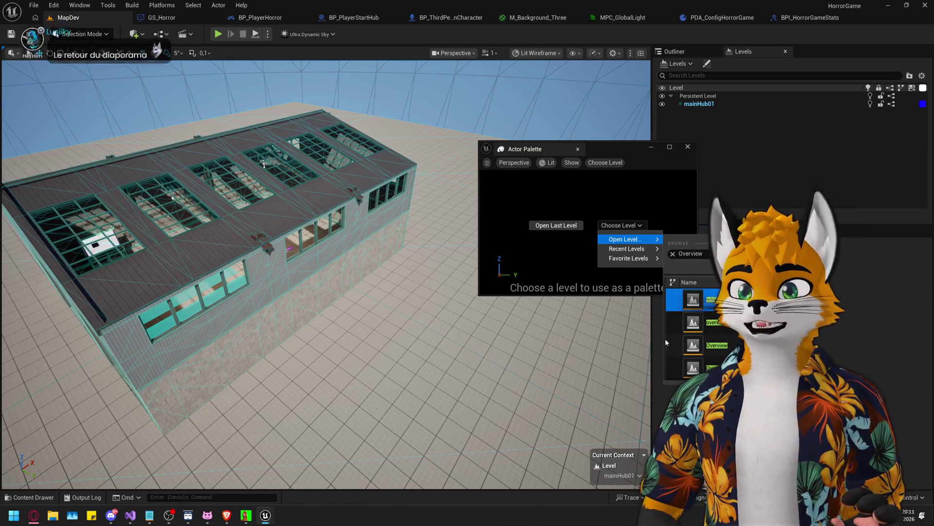
pyautogui.doubleClick(718, 296)
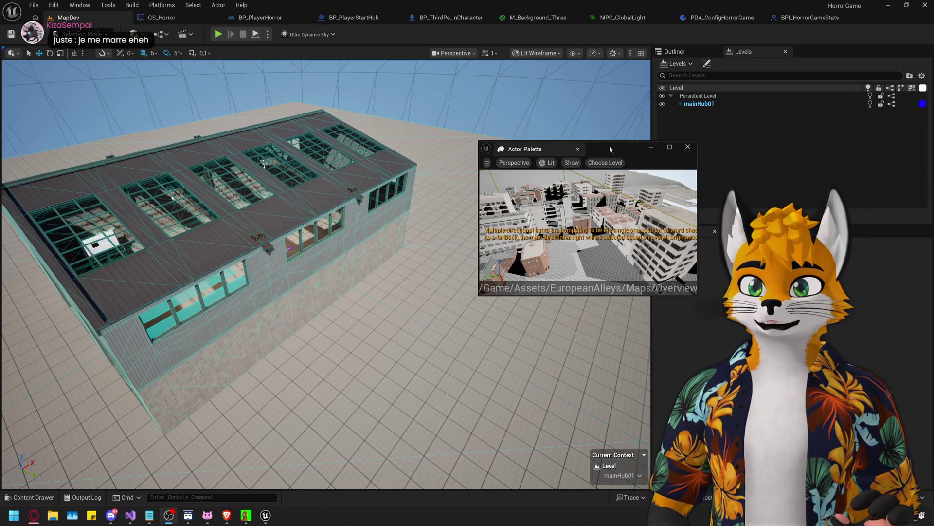
pyautogui.moveTo(623, 147); pyautogui.dragTo(683, 118)
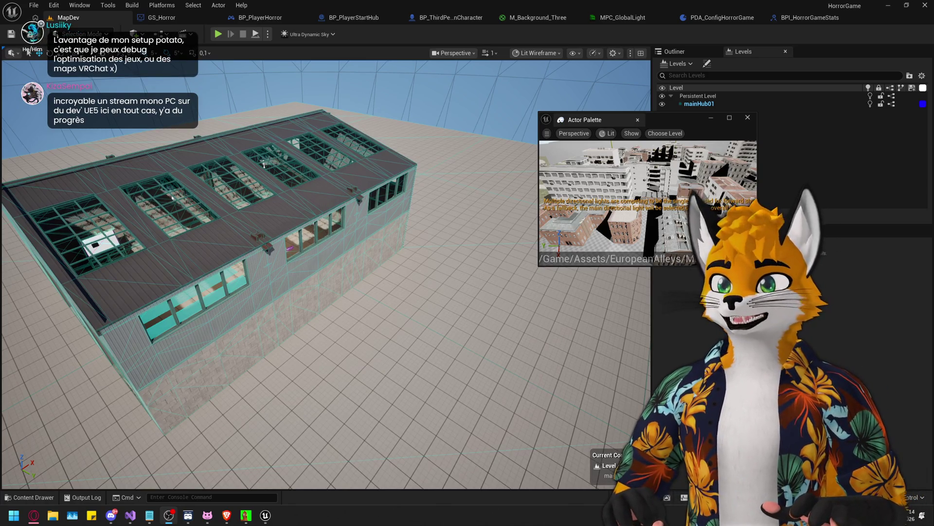
# Reposition the floating Actor Palette and bring up the BPI_HorrorGameStats interface tab
pyautogui.moveTo(682, 124)
pyautogui.mouseDown()
pyautogui.moveTo(598, 110)
pyautogui.moveTo(613, 116)
pyautogui.moveTo(666, 99)
pyautogui.mouseUp()
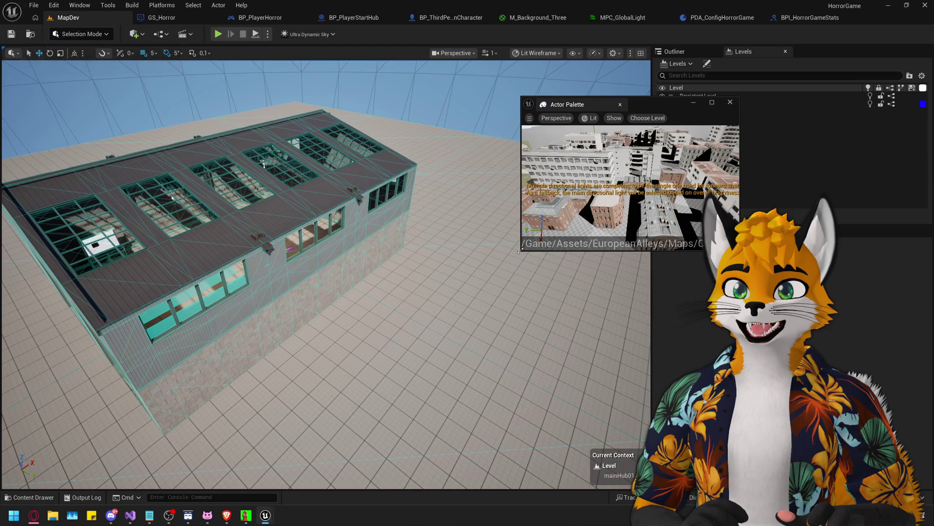
pyautogui.moveTo(661, 105)
pyautogui.mouseDown()
pyautogui.moveTo(488, 159)
pyautogui.moveTo(598, 175)
pyautogui.moveTo(559, 278)
pyautogui.moveTo(334, 243)
pyautogui.moveTo(388, 151)
pyautogui.moveTo(661, 222)
pyautogui.moveTo(470, 179)
pyautogui.moveTo(233, 67)
pyautogui.moveTo(182, 56)
pyautogui.moveTo(168, 343)
pyautogui.moveTo(671, 299)
pyautogui.moveTo(796, 160)
pyautogui.moveTo(219, 125)
pyautogui.moveTo(642, 302)
pyautogui.moveTo(131, 155)
pyautogui.moveTo(730, 155)
pyautogui.moveTo(421, 174)
pyautogui.moveTo(469, 188)
pyautogui.moveTo(762, 175)
pyautogui.moveTo(371, 158)
pyautogui.moveTo(550, 165)
pyautogui.moveTo(395, 146)
pyautogui.moveTo(430, 253)
pyautogui.moveTo(440, 168)
pyautogui.moveTo(721, 140)
pyautogui.moveTo(576, 122)
pyautogui.moveTo(655, 95)
pyautogui.mouseUp()
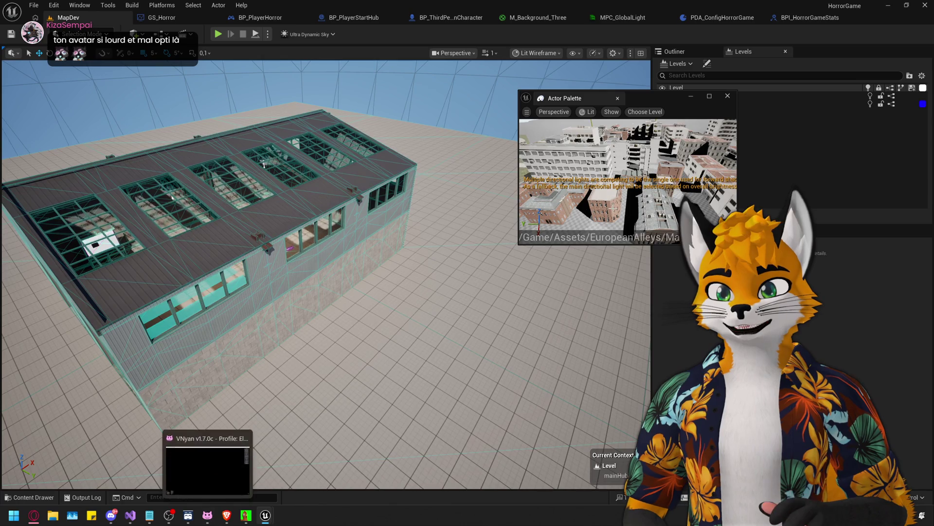
pyautogui.moveTo(655, 98)
pyautogui.mouseDown()
pyautogui.moveTo(726, 104)
pyautogui.moveTo(715, 69)
pyautogui.moveTo(795, 62)
pyautogui.moveTo(699, 86)
pyautogui.moveTo(711, 69)
pyautogui.mouseUp()
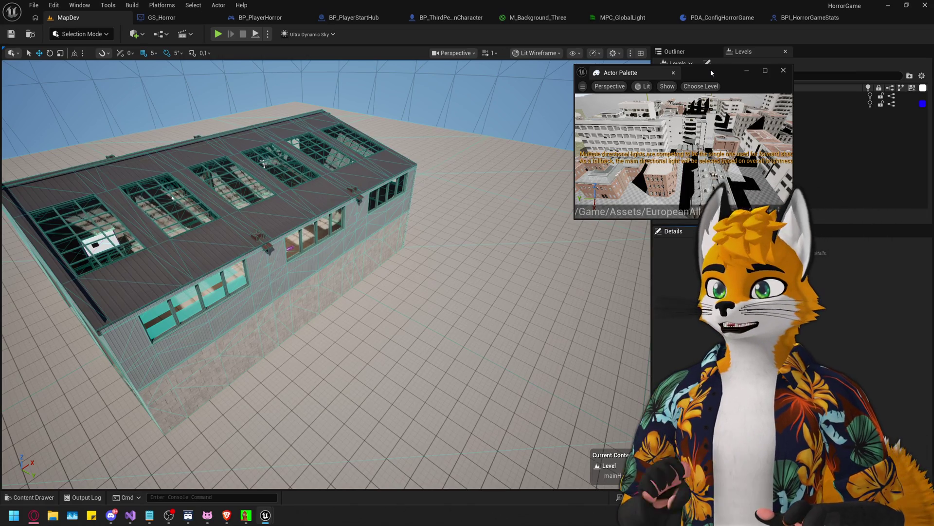
pyautogui.click(790, 16)
pyautogui.moveTo(726, 78); pyautogui.dragTo(477, 138)
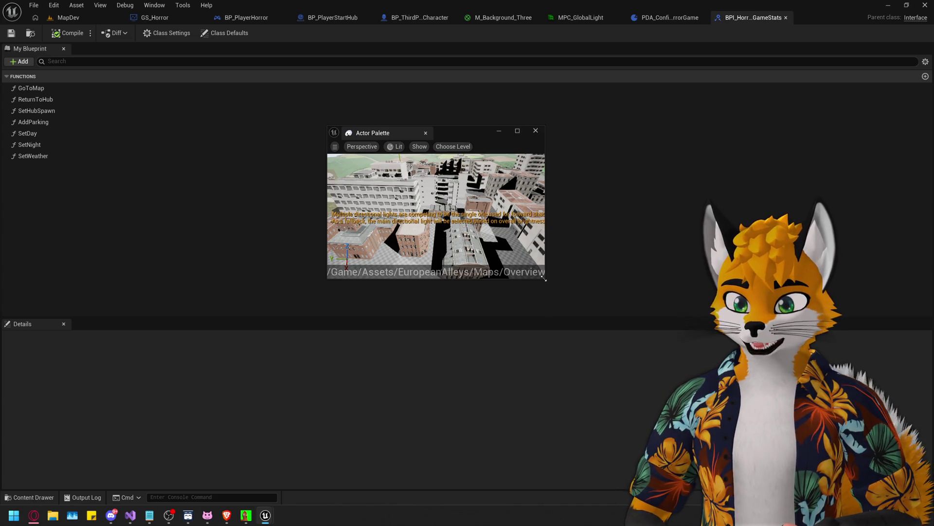
# Enlarge the Actor Palette preview, move it up-right, and return to the MapDev level
pyautogui.moveTo(545, 276)
pyautogui.mouseDown()
pyautogui.moveTo(607, 342)
pyautogui.moveTo(681, 396)
pyautogui.moveTo(630, 365)
pyautogui.mouseUp()
pyautogui.moveTo(563, 134); pyautogui.dragTo(691, 78)
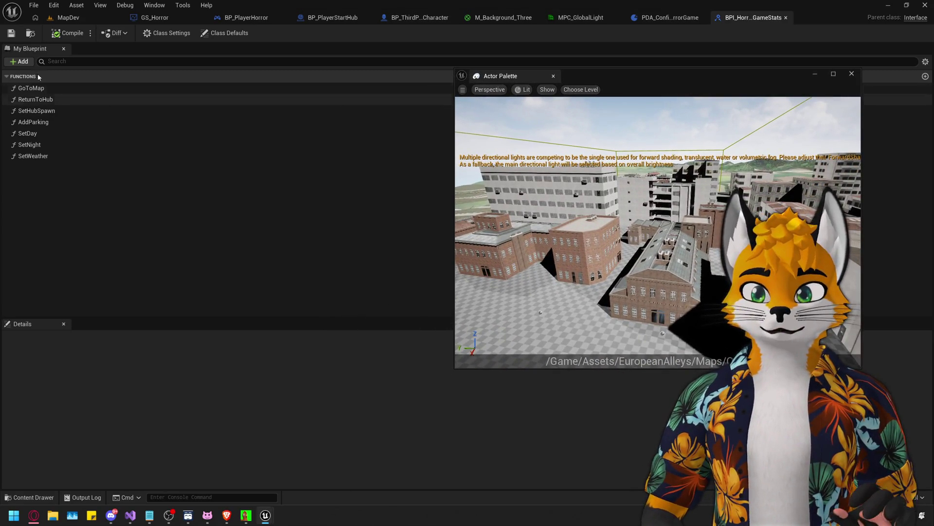
pyautogui.click(84, 22)
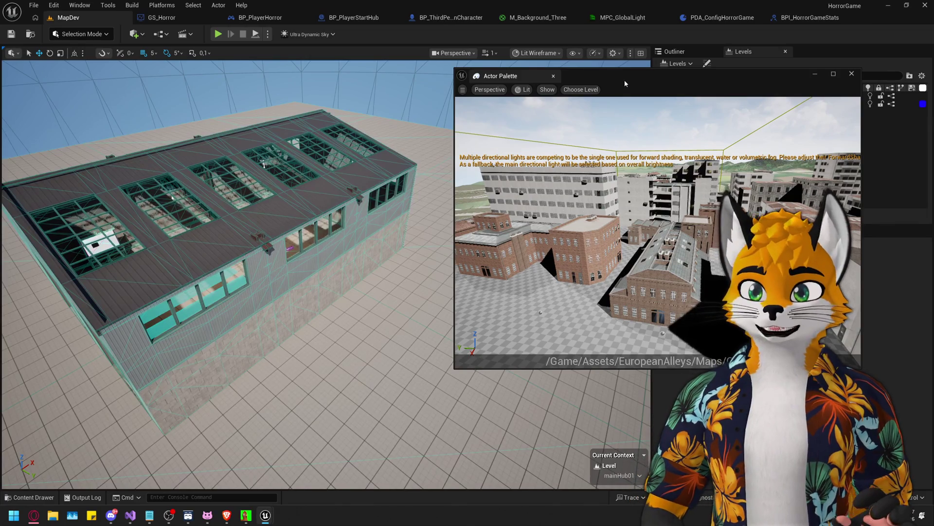
# Shrink the Actor Palette preview and orbit around the MapDev warehouse
pyautogui.moveTo(624, 80); pyautogui.dragTo(650, 75)
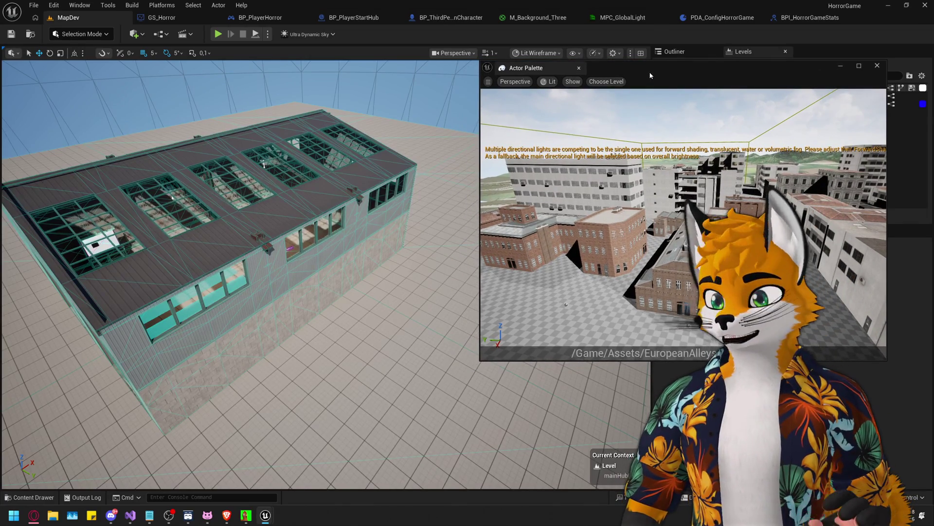
pyautogui.moveTo(480, 361); pyautogui.dragTo(591, 207)
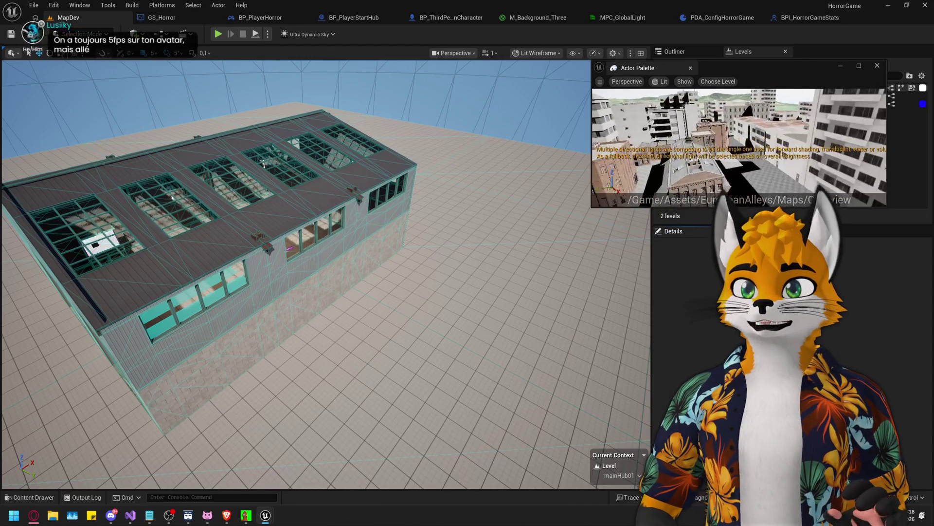
pyautogui.moveTo(502, 265)
pyautogui.mouseDown()
pyautogui.moveTo(484, 359)
pyautogui.moveTo(446, 314)
pyautogui.mouseUp()
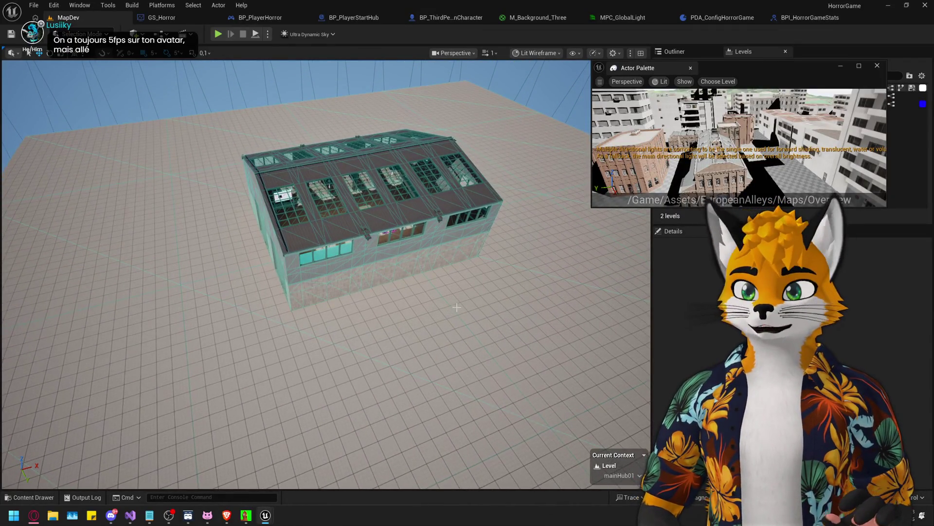
pyautogui.moveTo(450, 276); pyautogui.dragTo(485, 295)
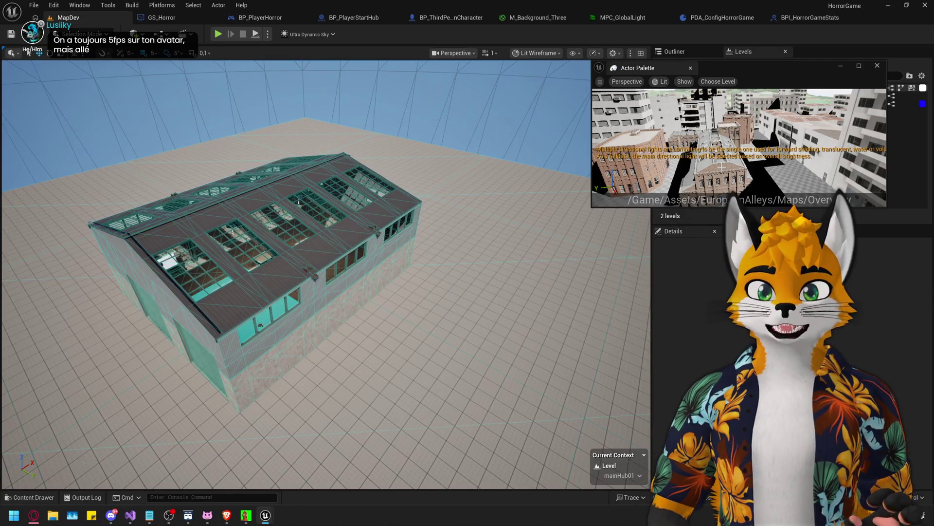
# Place the SM_Building_20 brick building beside the warehouse and select SM_Building_21
pyautogui.moveTo(666, 164)
pyautogui.mouseDown()
pyautogui.moveTo(543, 209)
pyautogui.moveTo(506, 263)
pyautogui.moveTo(539, 288)
pyautogui.mouseUp()
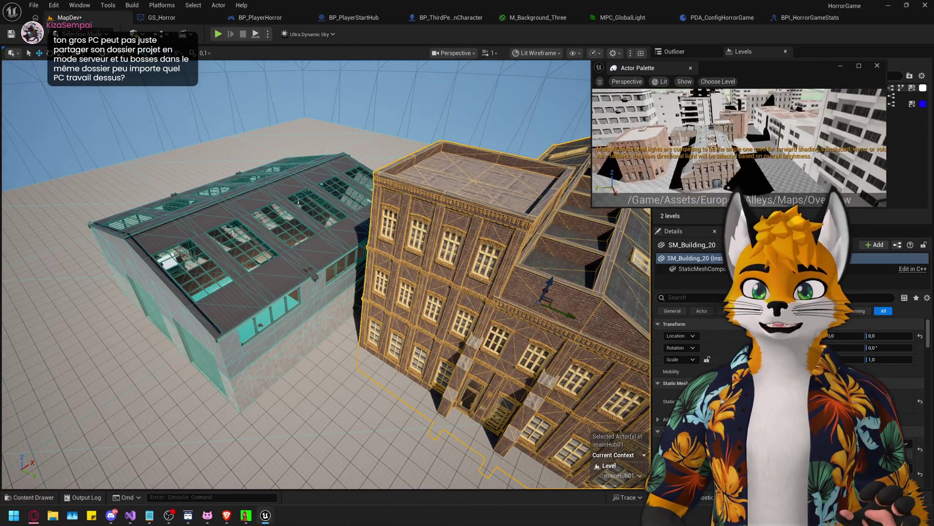
pyautogui.keyDown('ctrl'); pyautogui.click(725, 129); pyautogui.keyUp('ctrl')
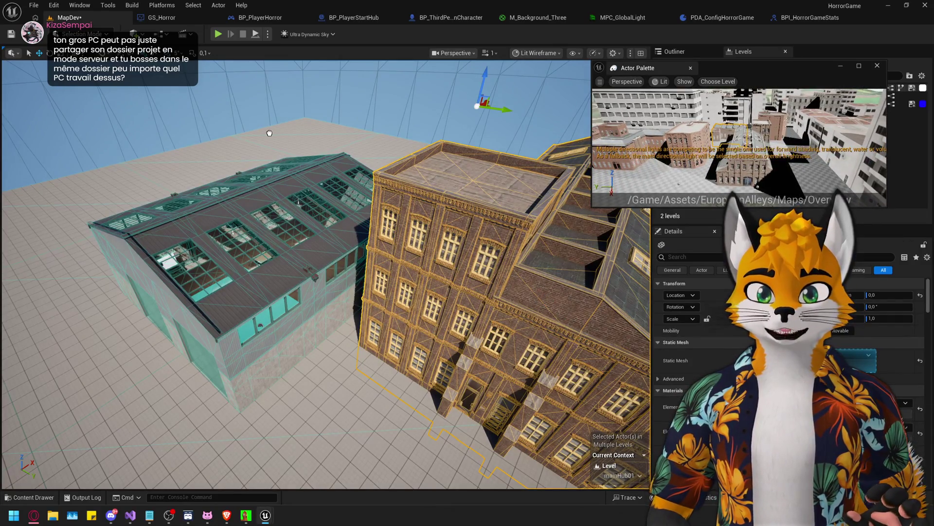
pyautogui.click(312, 135)
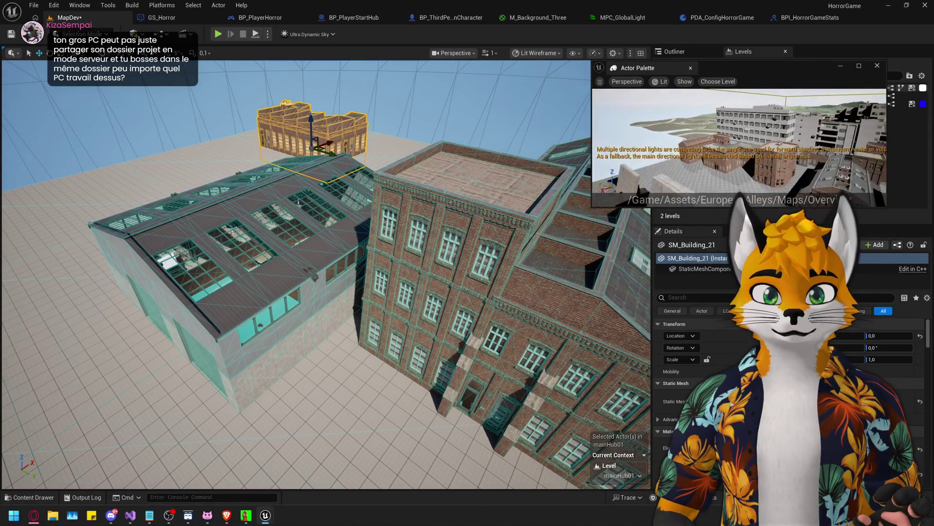
# Place SM_Building_13 and move the large stone building in front of the warehouse
pyautogui.moveTo(662, 132); pyautogui.dragTo(141, 157)
pyautogui.moveTo(232, 150); pyautogui.dragTo(232, 150)
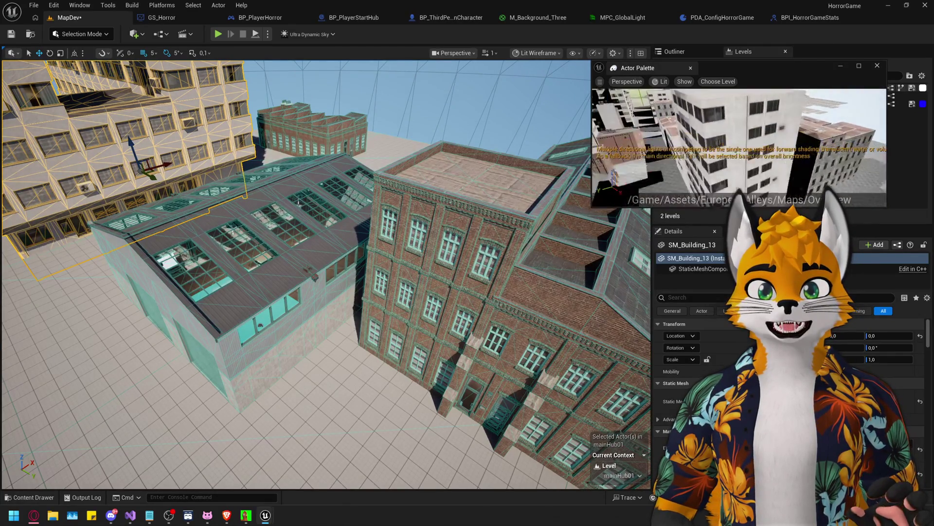
pyautogui.keyDown('ctrl'); pyautogui.click(221, 263); pyautogui.keyUp('ctrl')
pyautogui.moveTo(220, 263)
pyautogui.mouseDown()
pyautogui.moveTo(402, 162)
pyautogui.moveTo(307, 183)
pyautogui.moveTo(292, 219)
pyautogui.mouseUp()
pyautogui.press('Escape')
pyautogui.click(336, 312)
# Delete the old distant building groups from the hub
pyautogui.moveTo(336, 312); pyautogui.dragTo(335, 265)
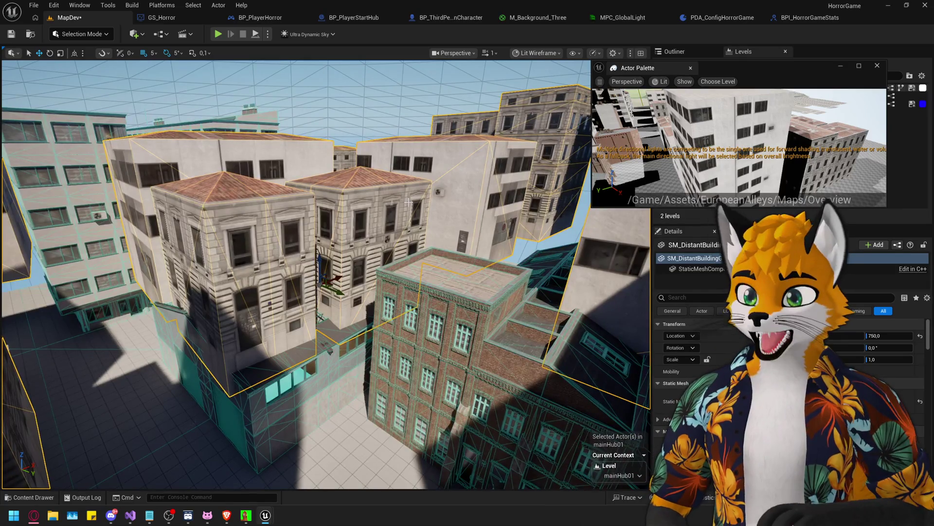
pyautogui.press('Delete')
pyautogui.moveTo(754, 138); pyautogui.dragTo(769, 138)
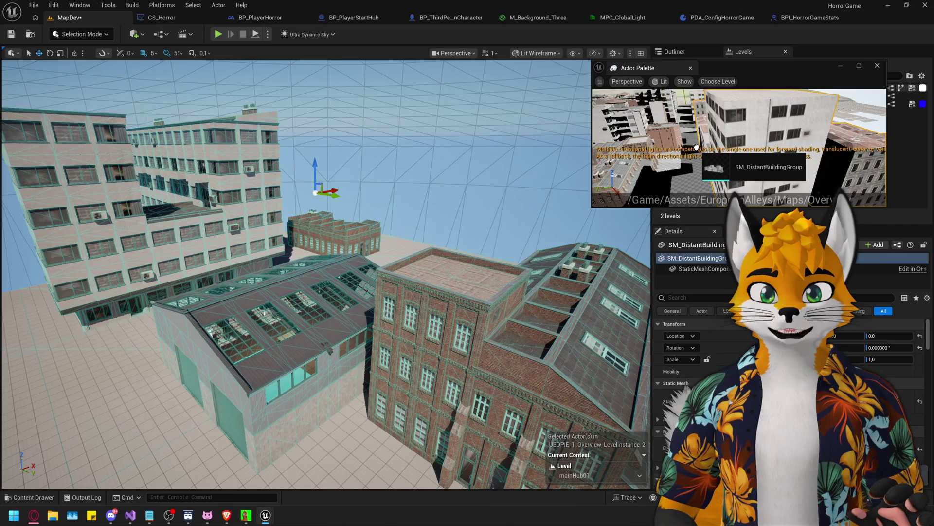
pyautogui.moveTo(691, 138)
pyautogui.mouseDown()
pyautogui.moveTo(599, 177)
pyautogui.moveTo(483, 184)
pyautogui.moveTo(137, 280)
pyautogui.mouseUp()
pyautogui.press('w')
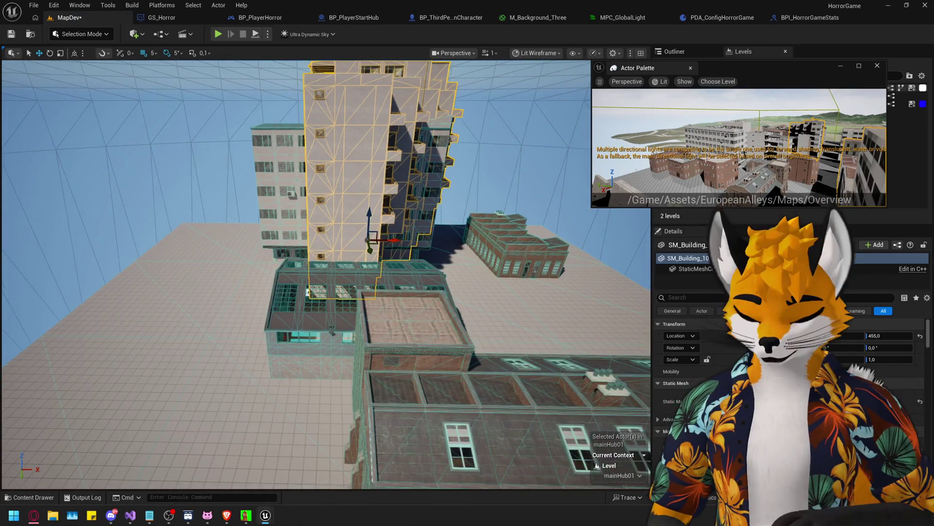
pyautogui.press('Delete')
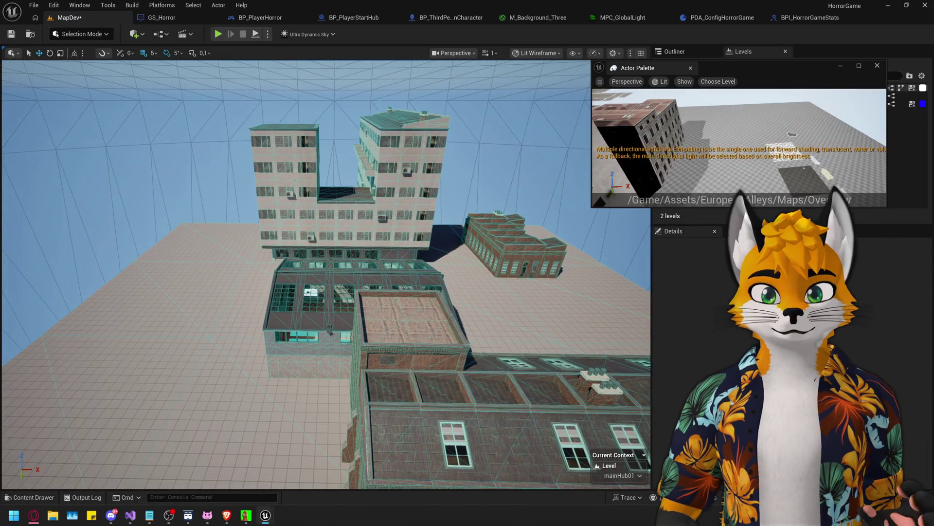
# Place an SM_DistantBuildingGroup over the rooftops and close the Actor Palette
pyautogui.moveTo(716, 141); pyautogui.dragTo(418, 243)
pyautogui.moveTo(188, 237); pyautogui.dragTo(210, 264)
pyautogui.click(209, 263)
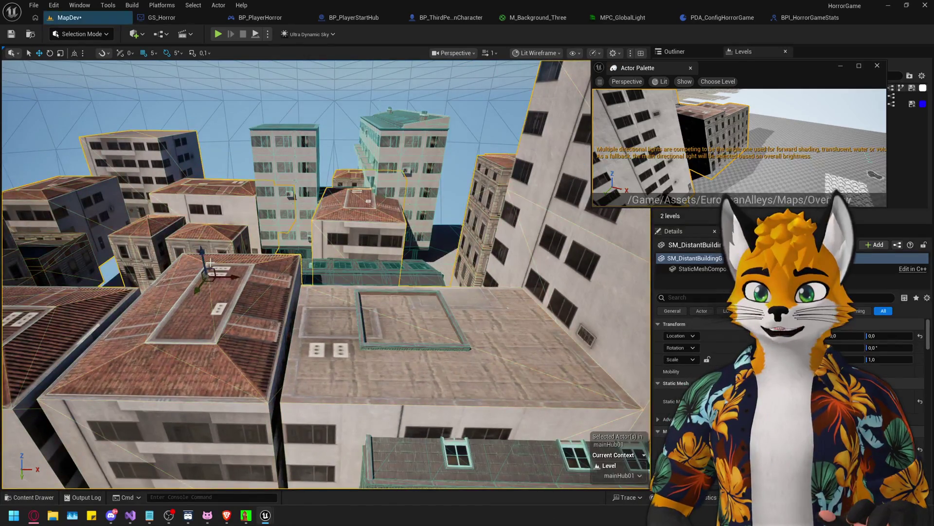
pyautogui.click(877, 65)
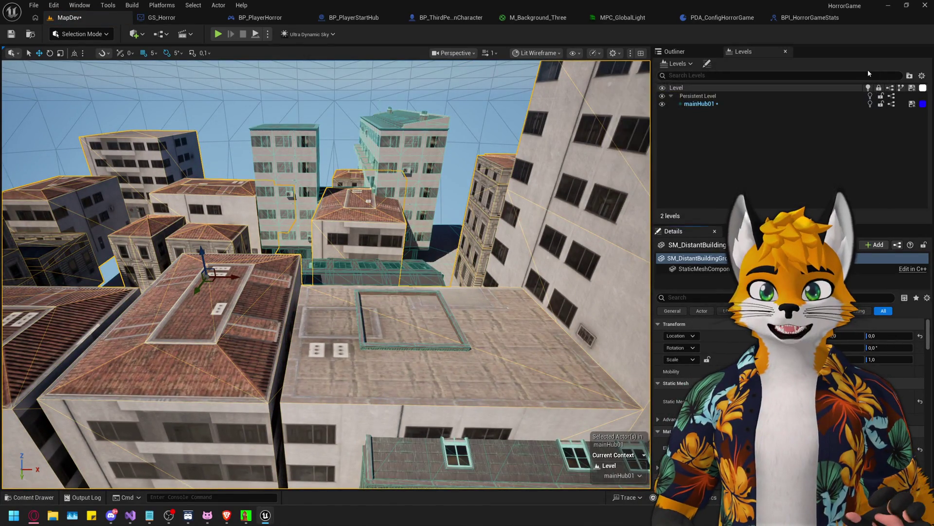
# Slide the SM_DistantBuildingGroup to X 940, then delete it
pyautogui.press('f')
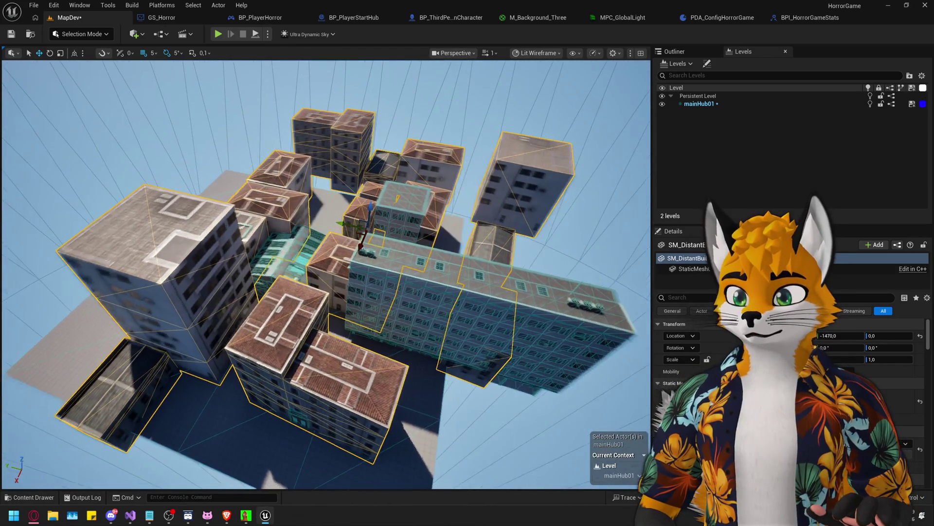
pyautogui.moveTo(340, 229); pyautogui.dragTo(248, 222)
pyautogui.press('Delete')
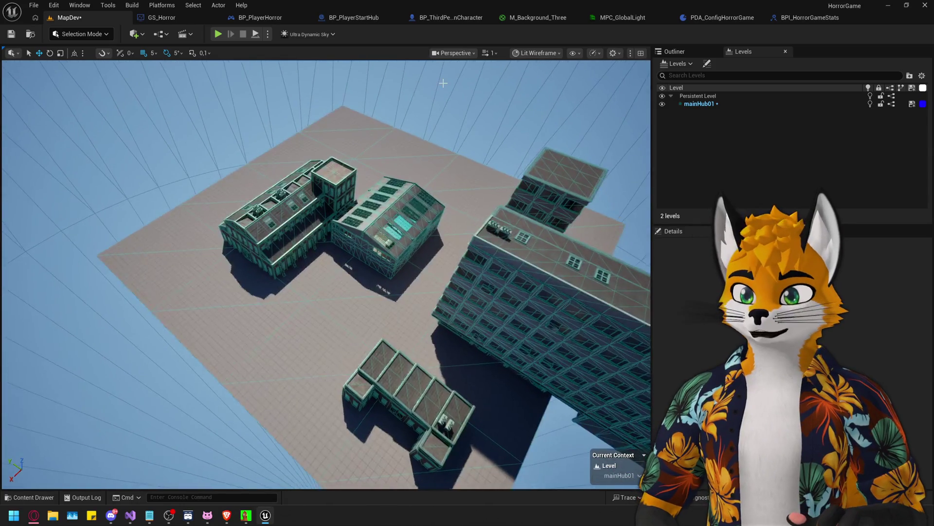
pyautogui.click(535, 53)
# Switch the viewport to Lit shading and move SM_Building_20 along X to 1760
pyautogui.click(538, 90)
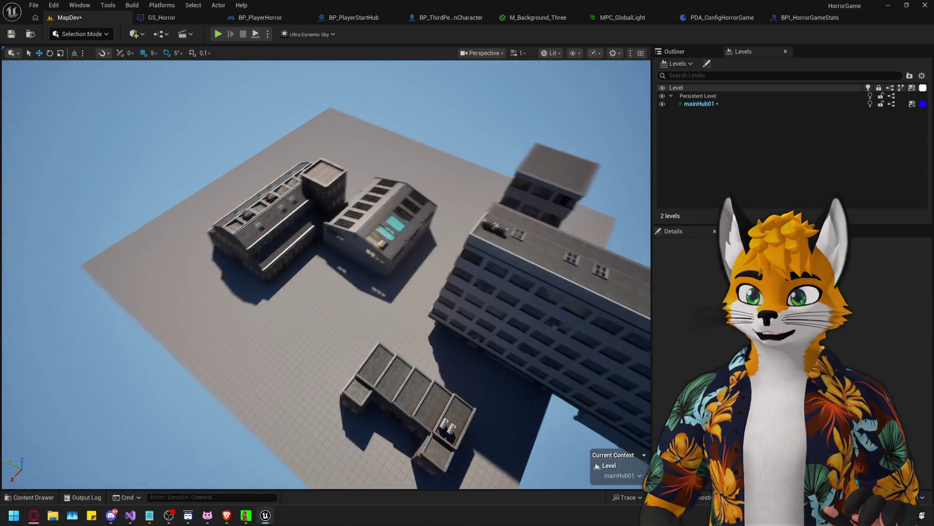
pyautogui.press('w')
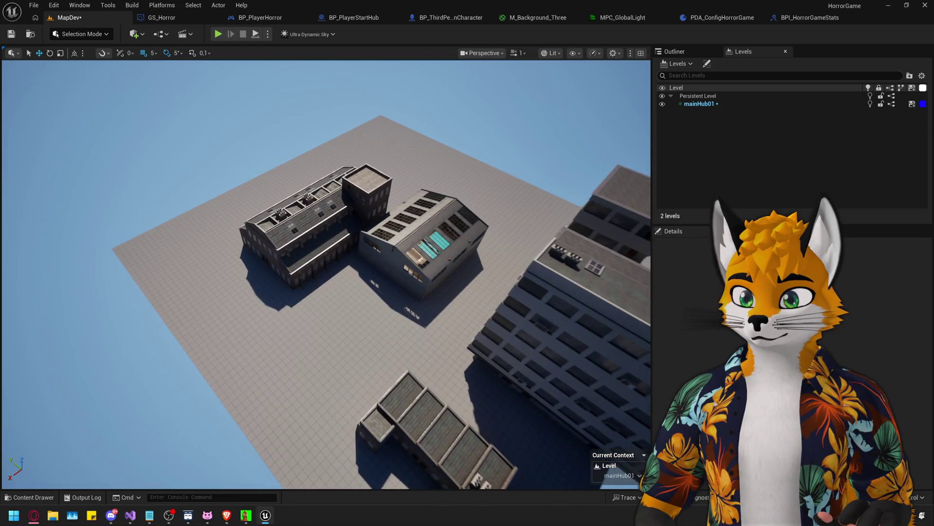
pyautogui.press('w')
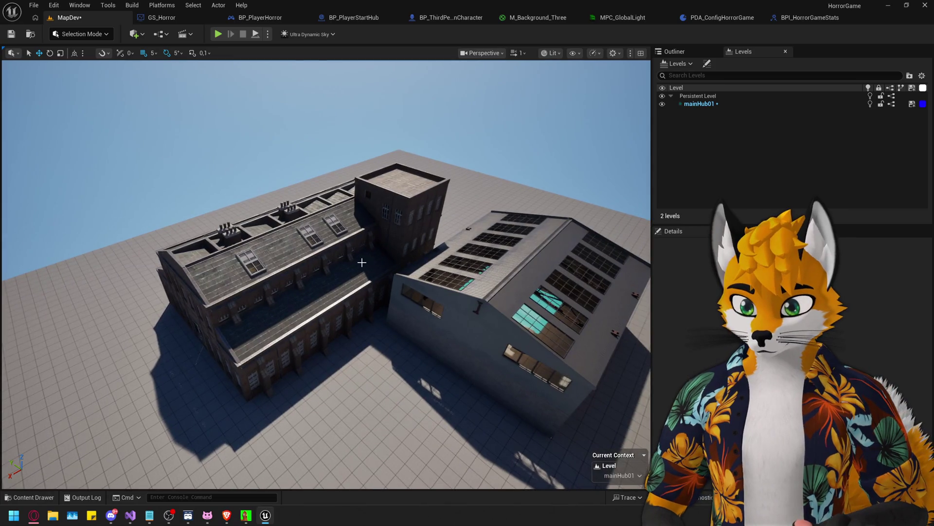
pyautogui.click(291, 279)
pyautogui.moveTo(292, 279)
pyautogui.mouseDown()
pyautogui.moveTo(257, 276)
pyautogui.moveTo(377, 245)
pyautogui.mouseUp()
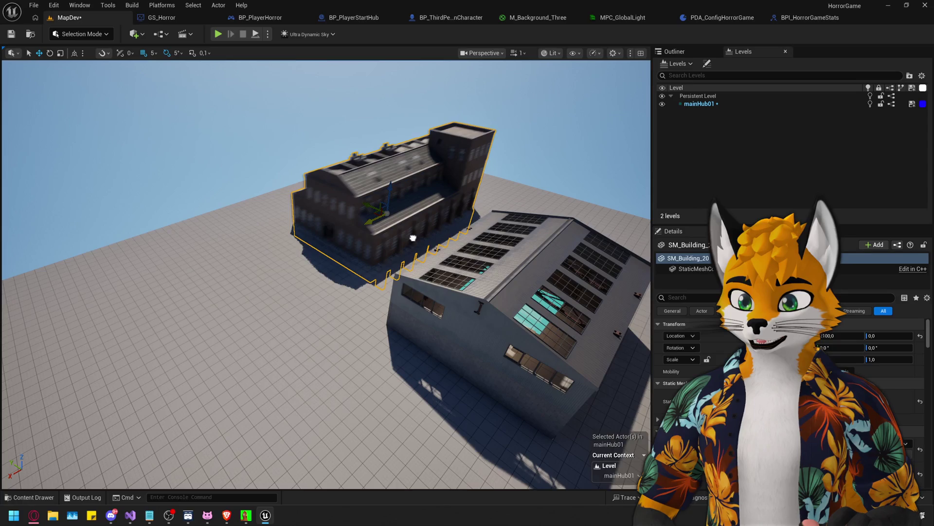
pyautogui.moveTo(363, 205); pyautogui.dragTo(355, 208)
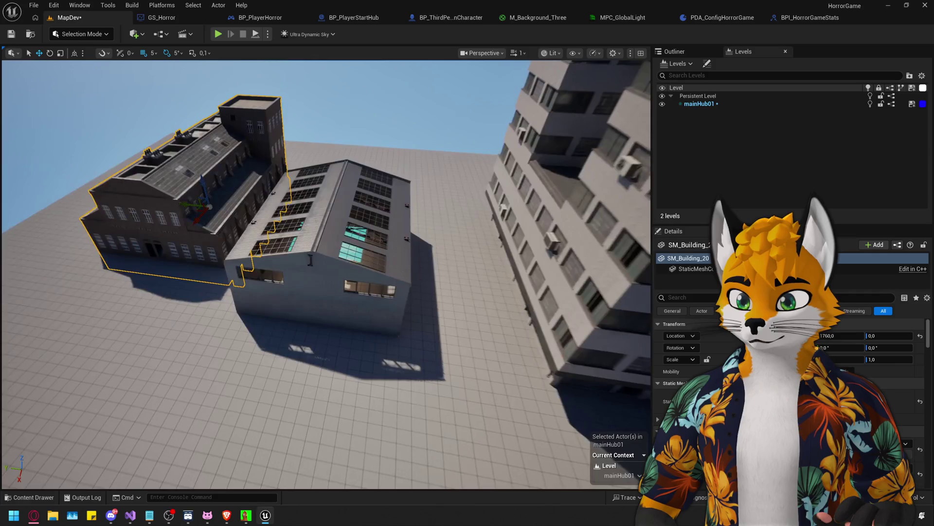
# Fly into the warehouse and set SM_Building_20's height, raising it to 560 then 520
pyautogui.press('w')
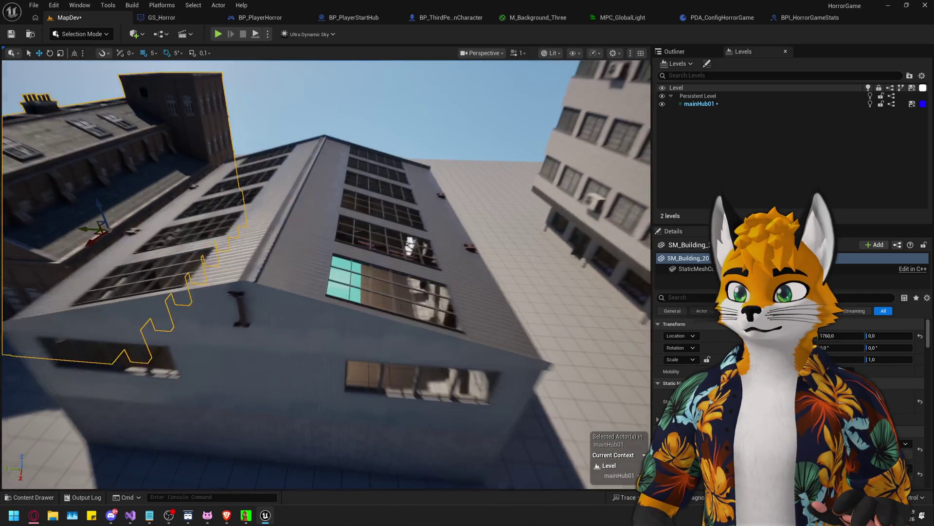
pyautogui.press('w')
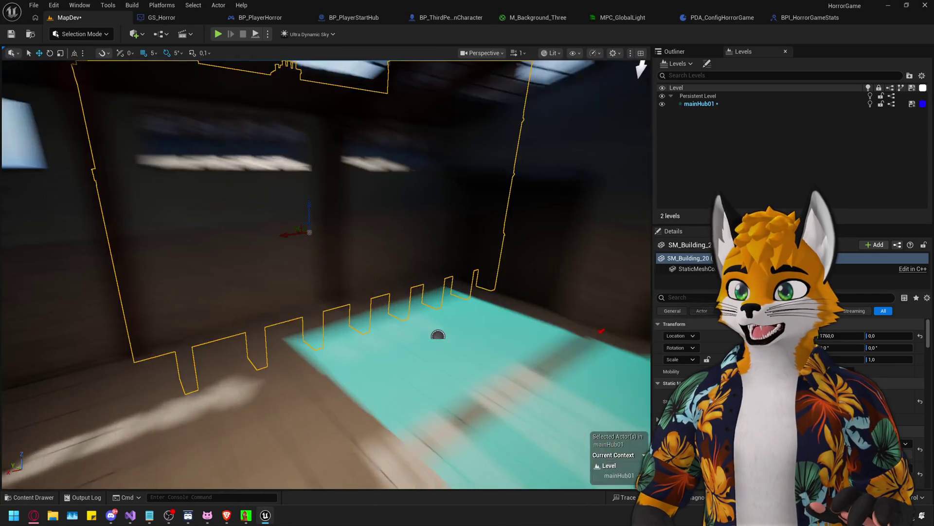
pyautogui.press('w')
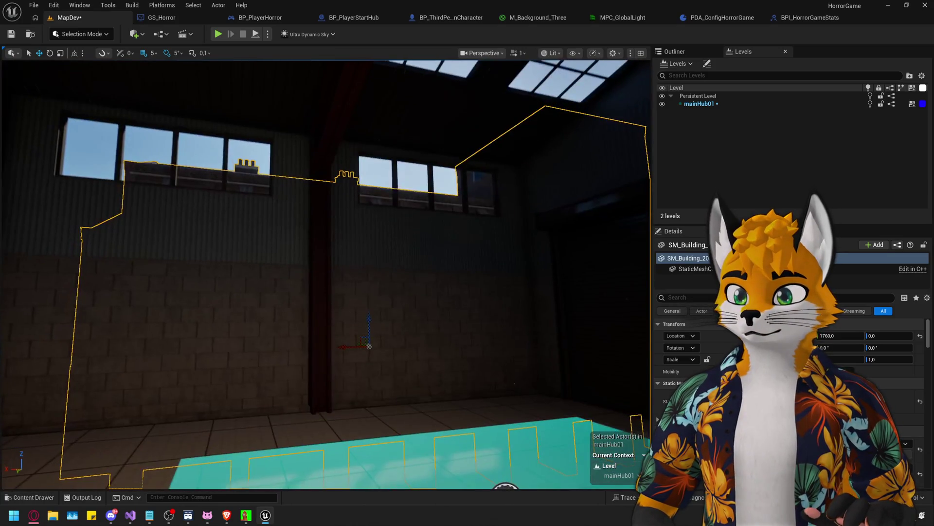
pyautogui.moveTo(368, 280)
pyautogui.mouseDown()
pyautogui.moveTo(367, 226)
pyautogui.moveTo(350, 246)
pyautogui.mouseUp()
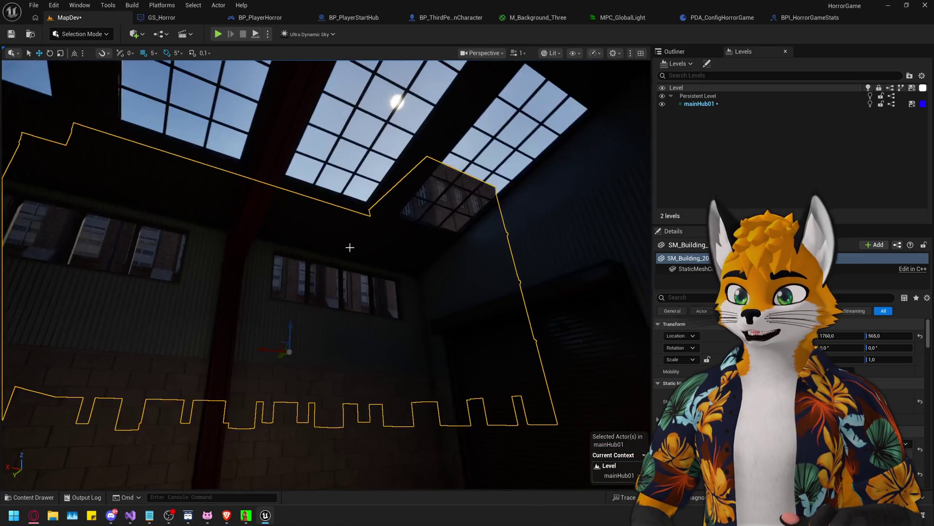
pyautogui.moveTo(289, 354); pyautogui.dragTo(289, 354)
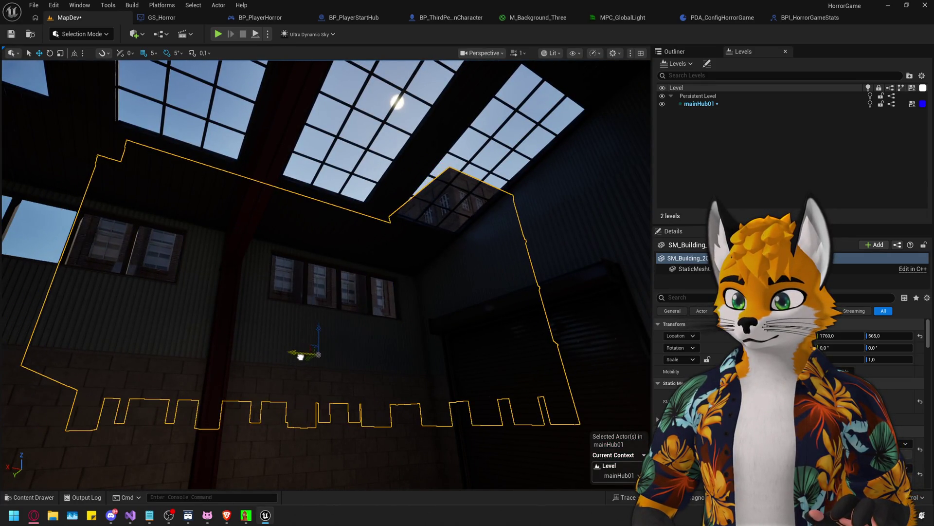
pyautogui.moveTo(319, 326); pyautogui.dragTo(317, 337)
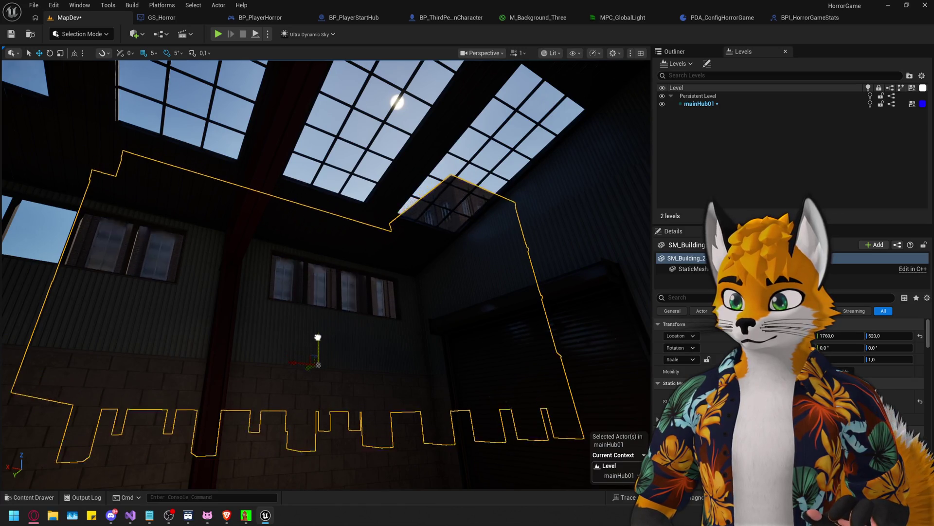
# Check the interior walls and skylights, then move the small brick building beside the warehouse
pyautogui.moveTo(313, 377); pyautogui.dragTo(313, 377)
pyautogui.moveTo(371, 267); pyautogui.dragTo(371, 267)
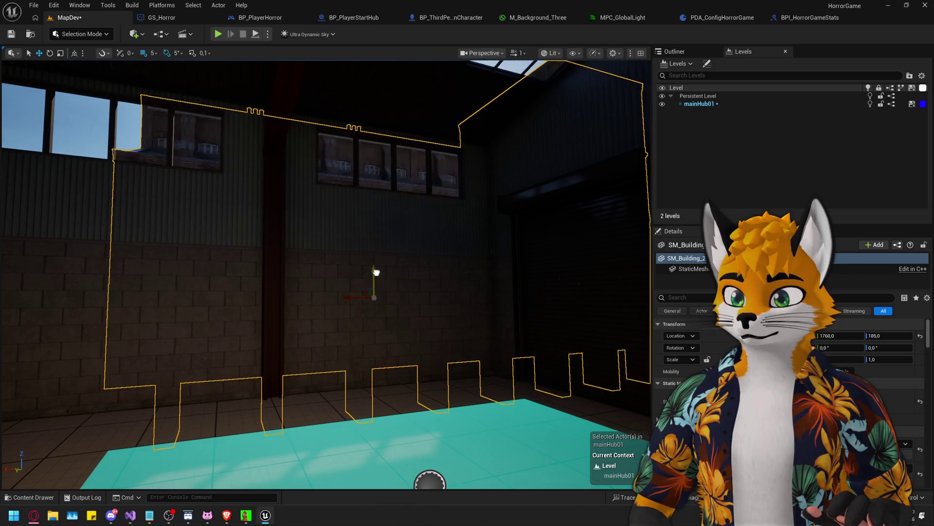
pyautogui.moveTo(380, 266); pyautogui.dragTo(374, 312)
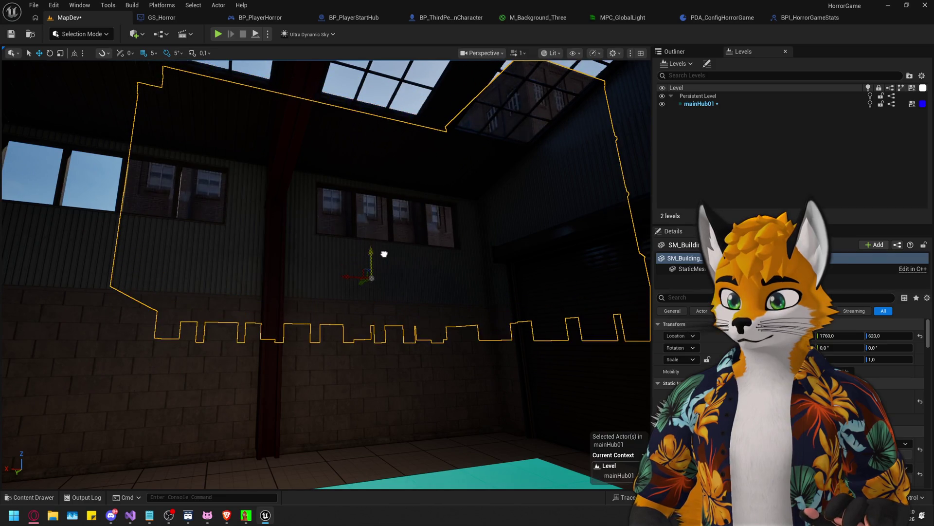
pyautogui.moveTo(383, 253); pyautogui.dragTo(383, 253)
pyautogui.moveTo(421, 224); pyautogui.dragTo(444, 268)
pyautogui.moveTo(309, 351); pyautogui.dragTo(309, 351)
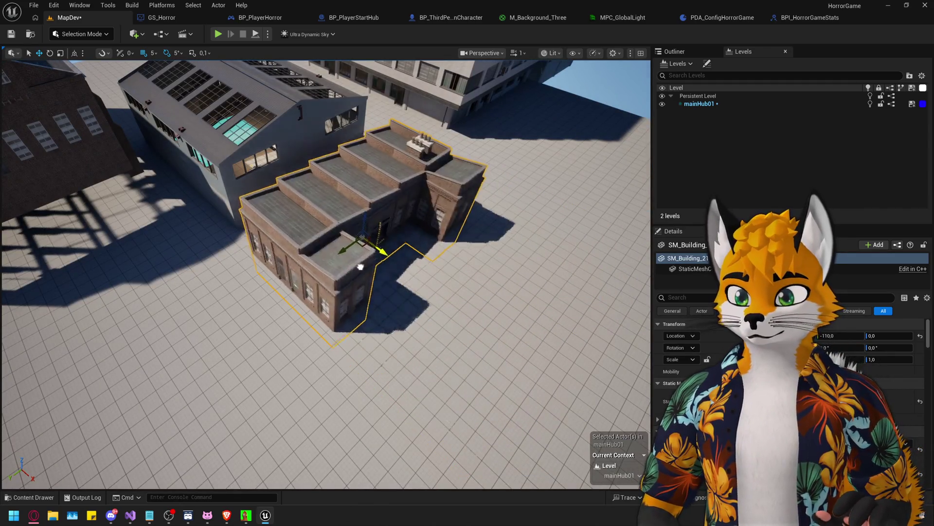
# Select the tall white SM_Building_13 and rotate it by about -80°
pyautogui.moveTo(420, 293); pyautogui.dragTo(420, 294)
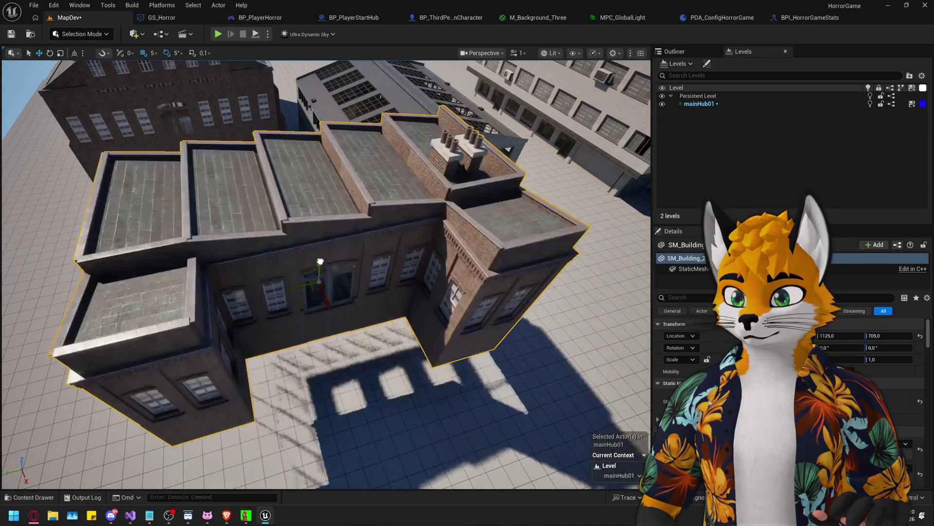
pyautogui.moveTo(321, 293); pyautogui.dragTo(372, 228)
pyautogui.click(377, 232)
pyautogui.press('w')
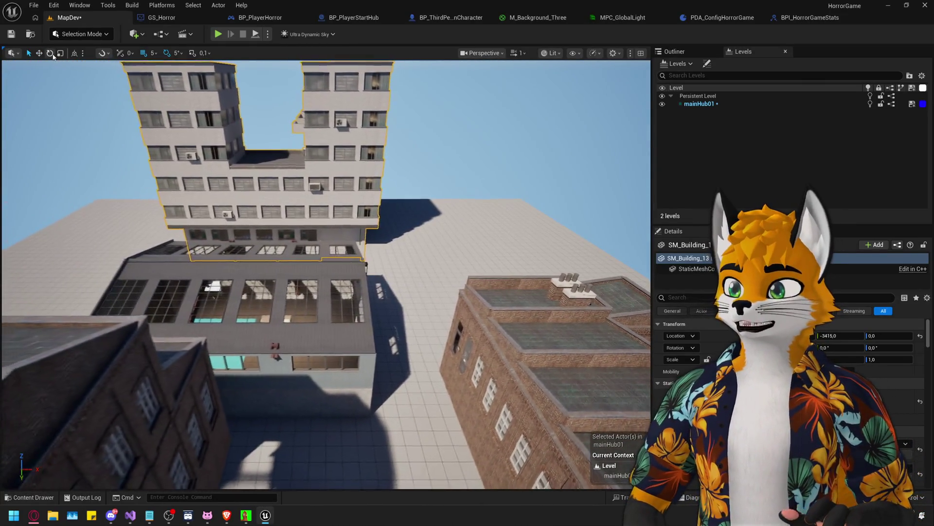
pyautogui.moveTo(321, 225); pyautogui.dragTo(357, 209)
pyautogui.press('s')
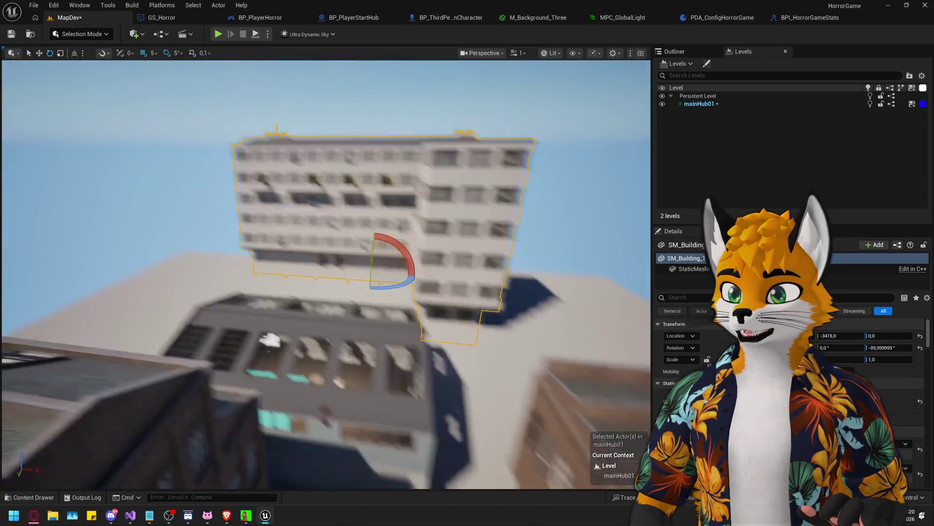
pyautogui.press('w')
pyautogui.press('w')
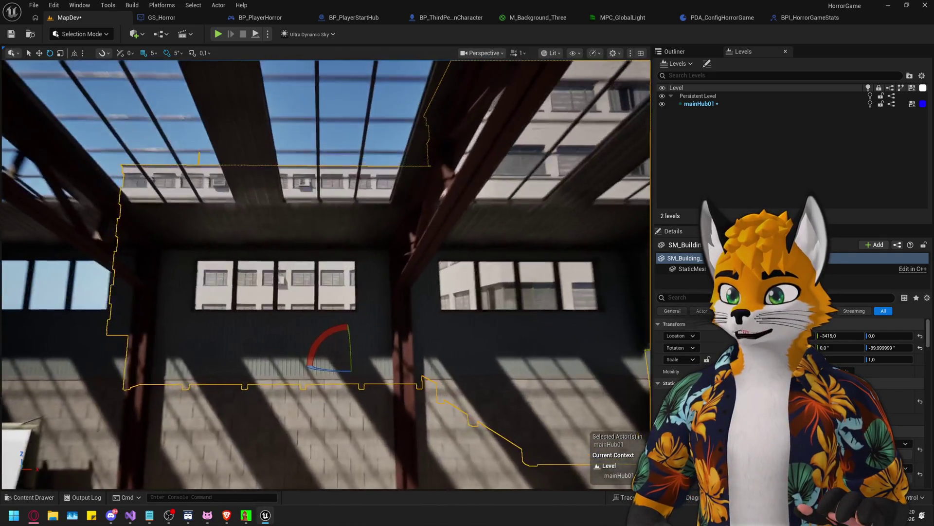
pyautogui.press('s')
# Slide SM_Building_13 along Y to -125 against the warehouse and save the level
pyautogui.click(38, 53)
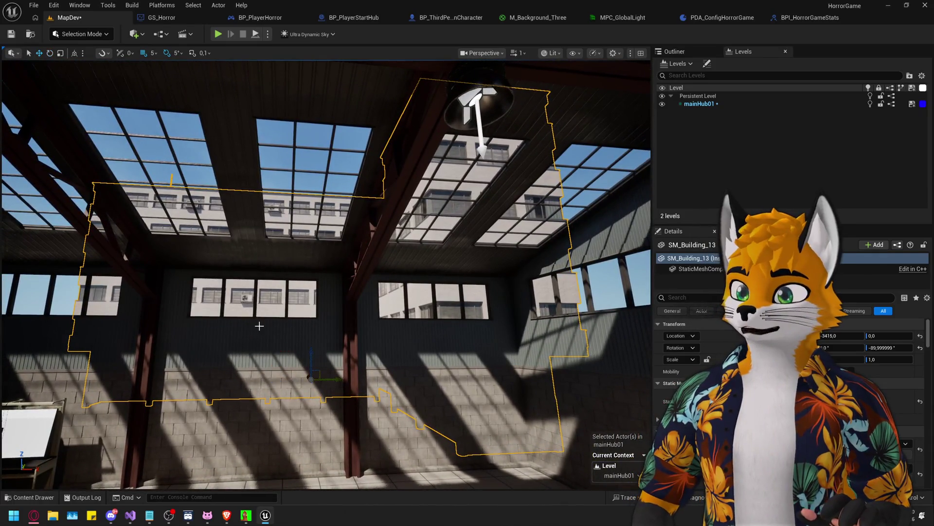
pyautogui.moveTo(313, 359); pyautogui.dragTo(318, 415)
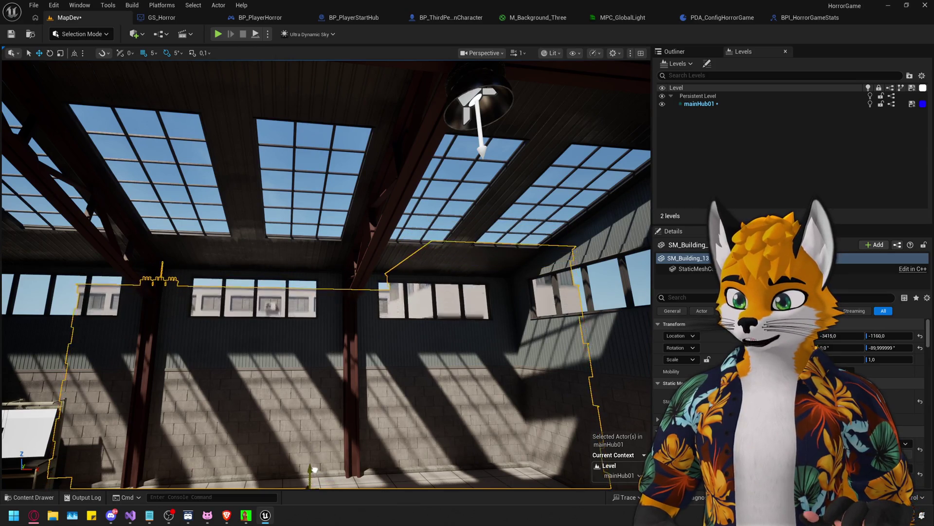
pyautogui.press('q')
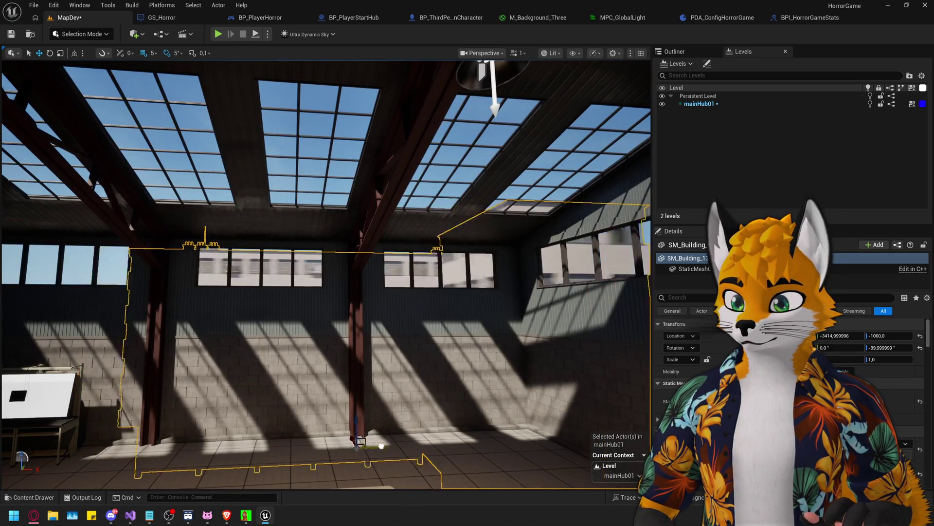
pyautogui.moveTo(424, 445)
pyautogui.mouseDown()
pyautogui.moveTo(288, 444)
pyautogui.moveTo(300, 348)
pyautogui.moveTo(390, 369)
pyautogui.moveTo(294, 370)
pyautogui.moveTo(298, 378)
pyautogui.moveTo(299, 340)
pyautogui.moveTo(341, 341)
pyautogui.moveTo(422, 482)
pyautogui.moveTo(296, 352)
pyautogui.mouseUp()
pyautogui.hotkey('ctrl', 's')
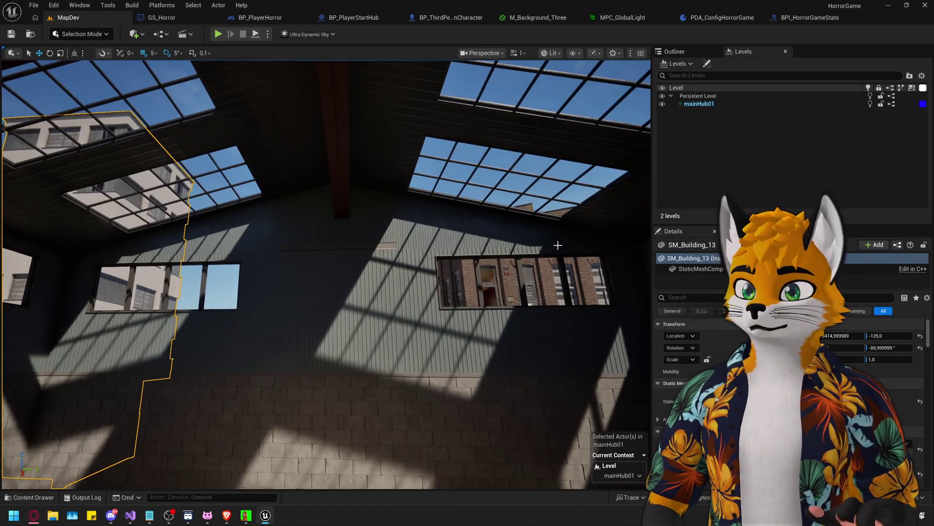
pyautogui.moveTo(341, 292)
pyautogui.mouseDown()
pyautogui.moveTo(351, 330)
pyautogui.moveTo(389, 351)
pyautogui.moveTo(450, 329)
pyautogui.moveTo(428, 360)
pyautogui.mouseUp()
pyautogui.hotkey('ctrl', 'space')
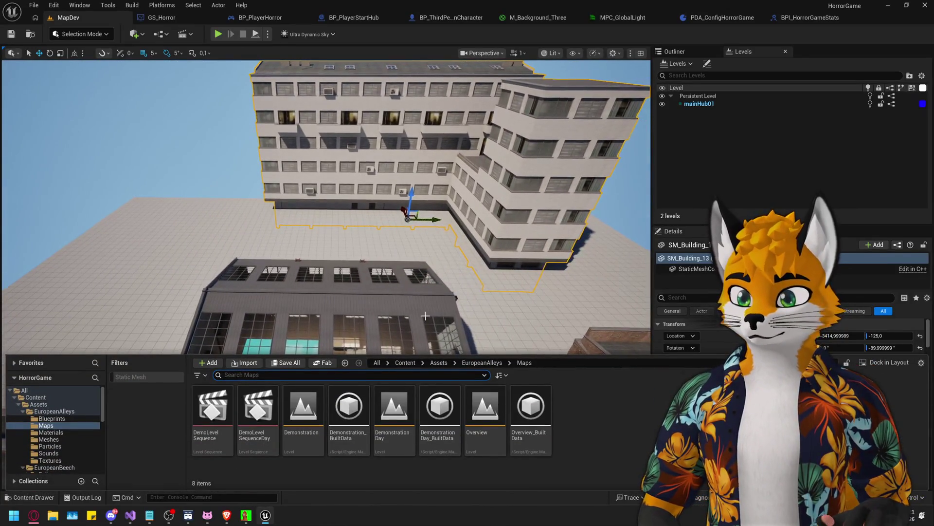
# Load the HorrorMainGame map from Content > Game and start a playtest
pyautogui.click(413, 363)
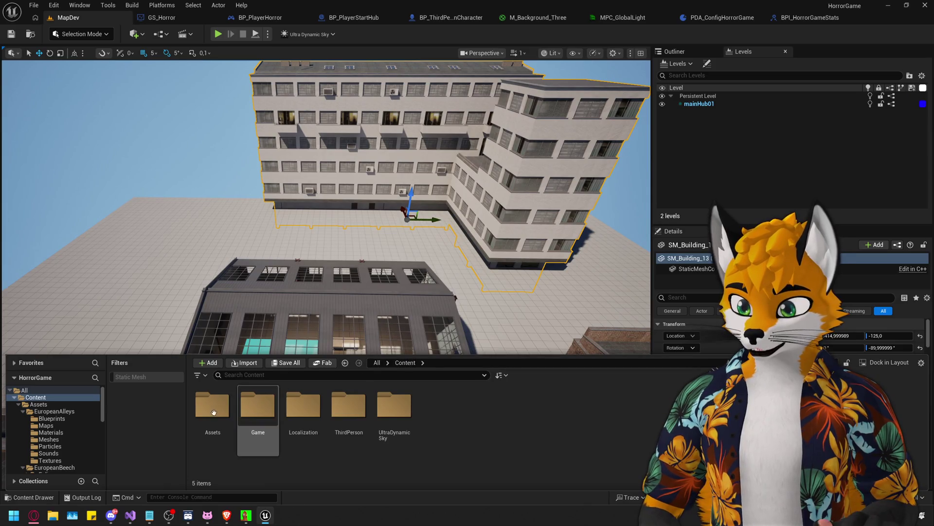
pyautogui.doubleClick(250, 408)
pyautogui.doubleClick(576, 408)
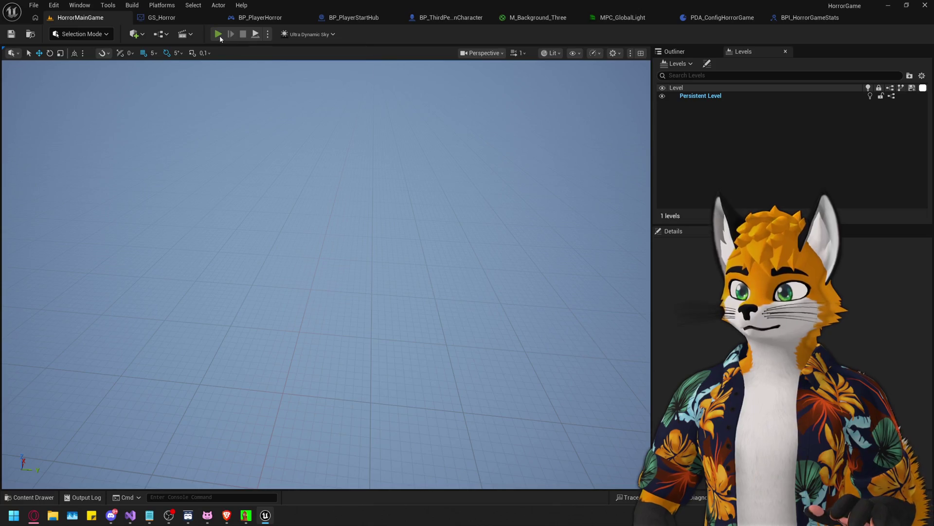
pyautogui.click(218, 34)
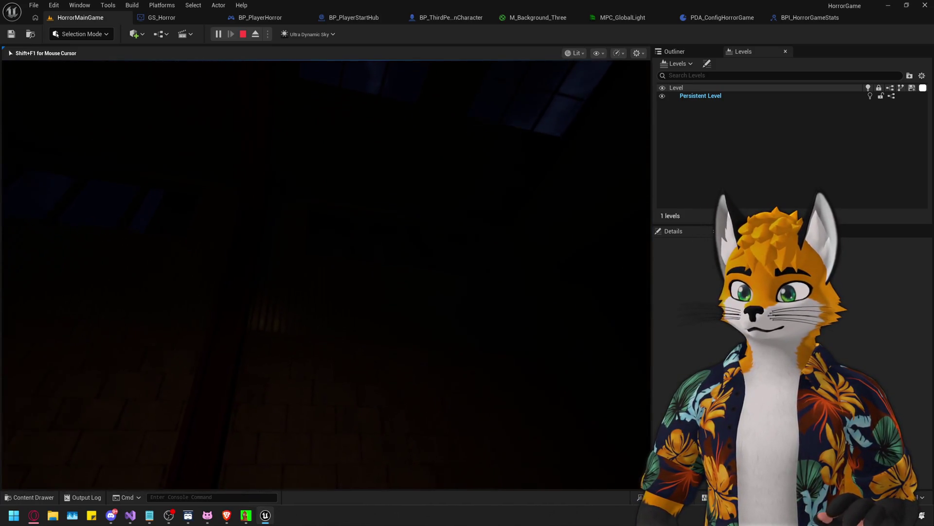
# Eject from the player with F8 to roam the running HorrorMainGame level freely
pyautogui.press('F8')
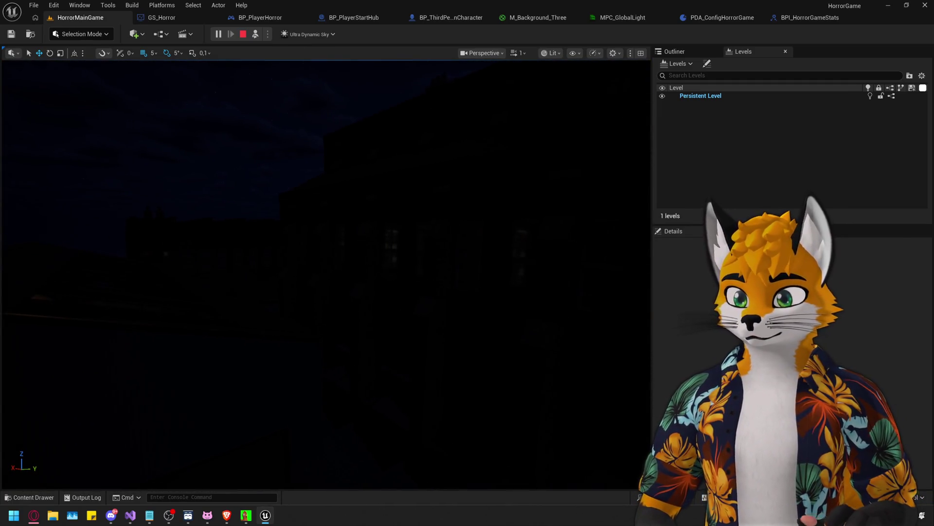
# Select SM_Building_20, review its materials, locate its mesh asset, focus it, then repossess the player
pyautogui.click(481, 236)
pyautogui.scroll(-2, 706, 379)
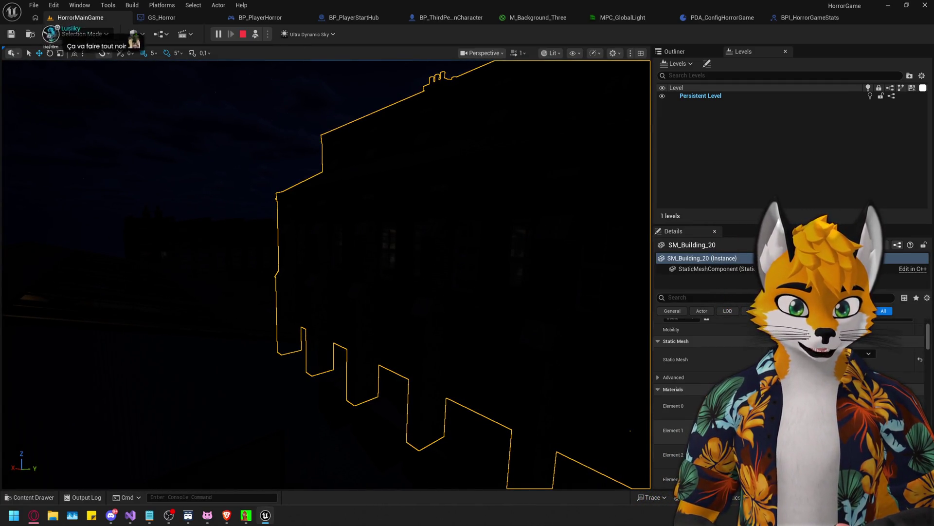
pyautogui.hotkey('ctrl', 'b')
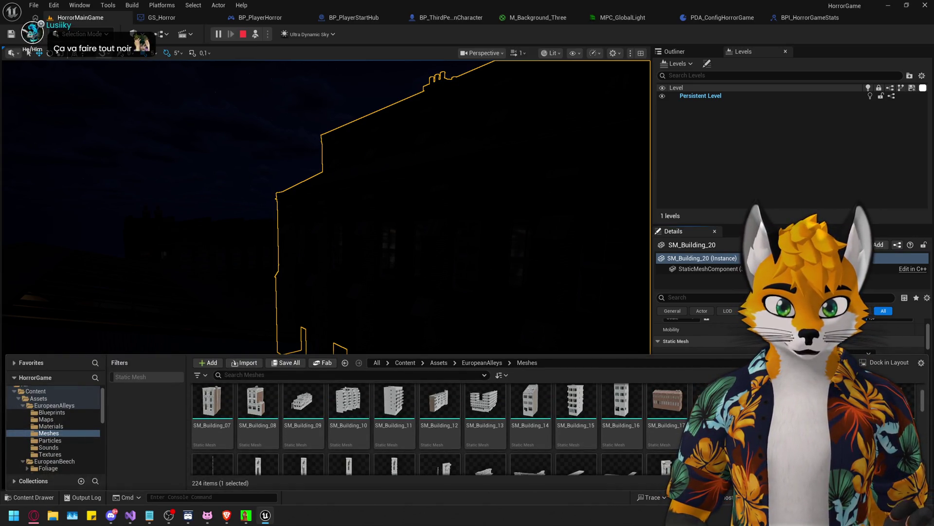
pyautogui.click(469, 209)
pyautogui.press('f')
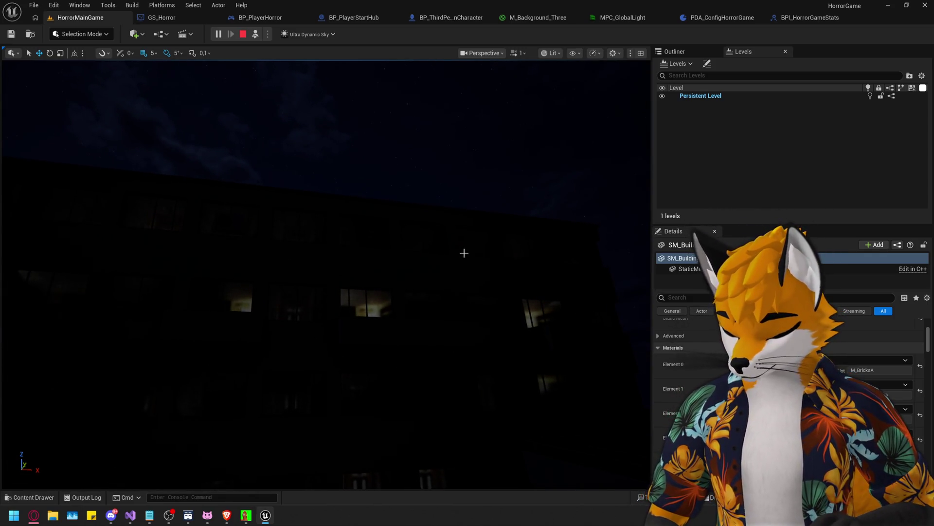
pyautogui.press('F8')
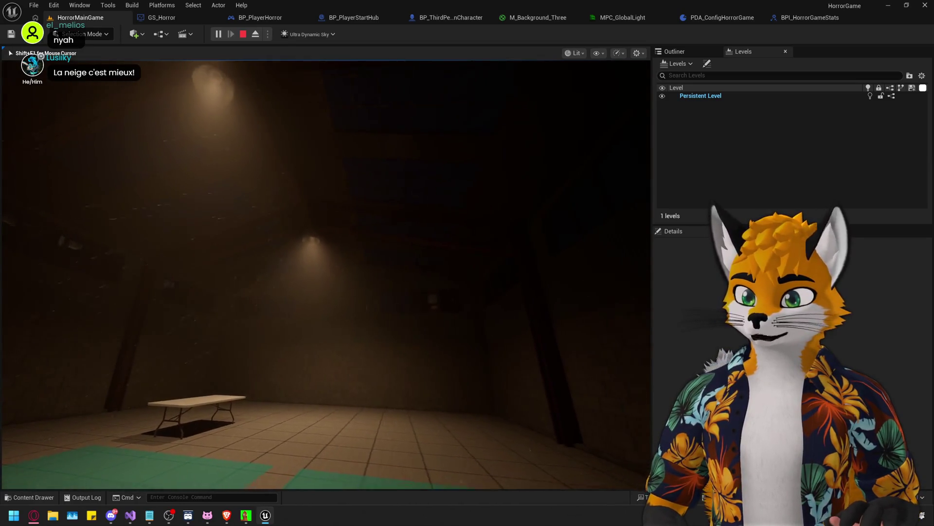
# After walking the warehouse interior at night, eject from the player with F8
pyautogui.press('F8')
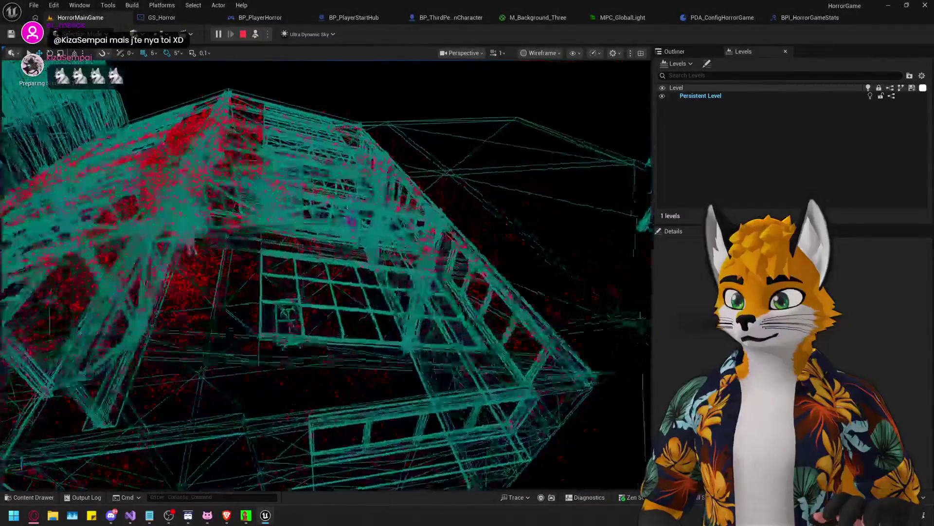
# Orbit the camera into the warehouse room, then repossess the player and capture game input
pyautogui.scroll(2, 480, 258)
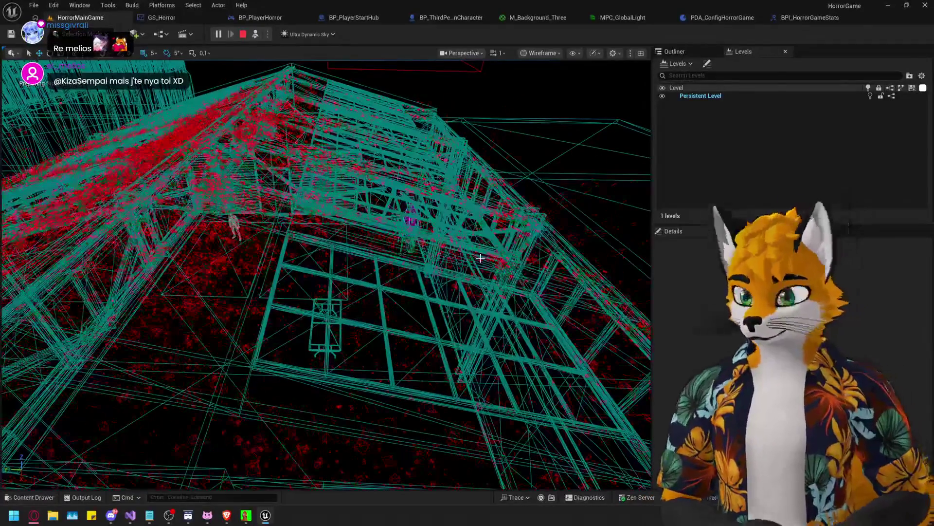
pyautogui.moveTo(480, 258); pyautogui.dragTo(486, 256)
pyautogui.press('F8')
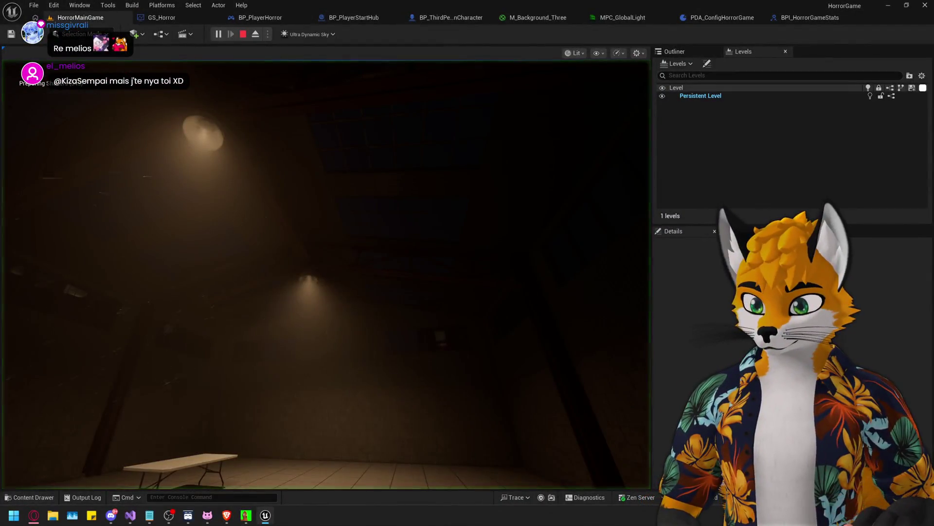
pyautogui.click(483, 254)
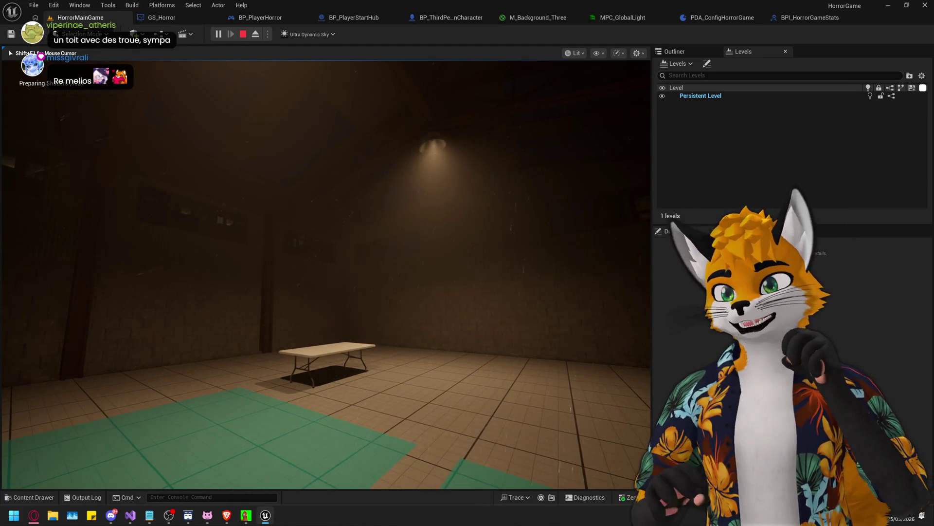
pyautogui.moveTo(326, 273)
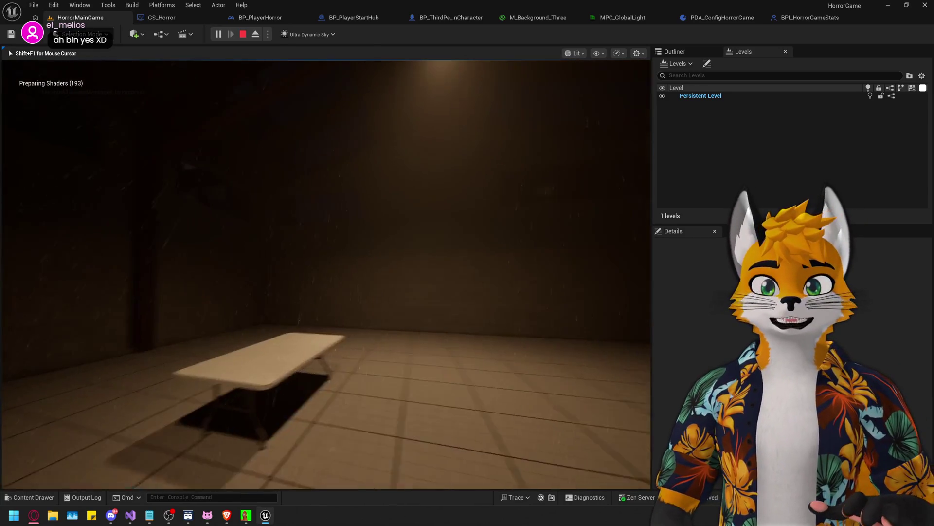
pyautogui.press('super')
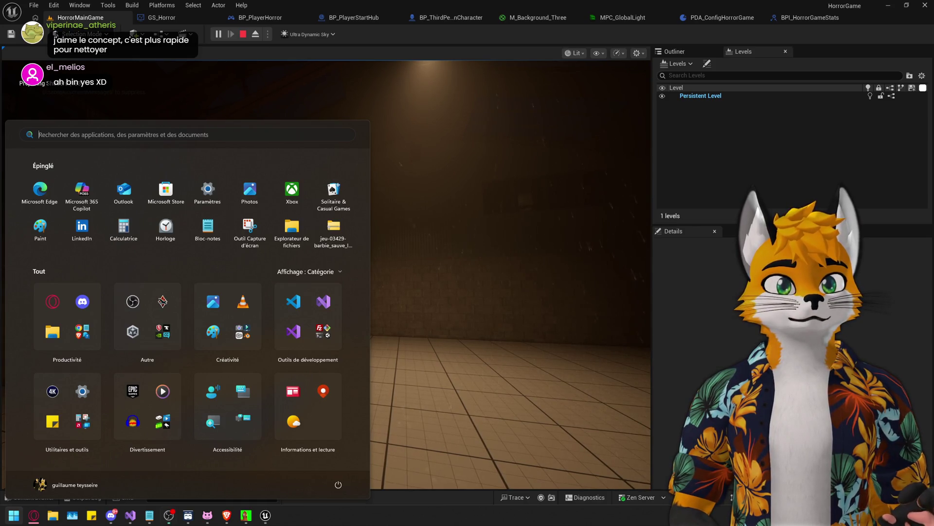
# Walk the player toward the table, stop Play-in-Editor with Esc, and switch to Visual Studio
pyautogui.press('super')
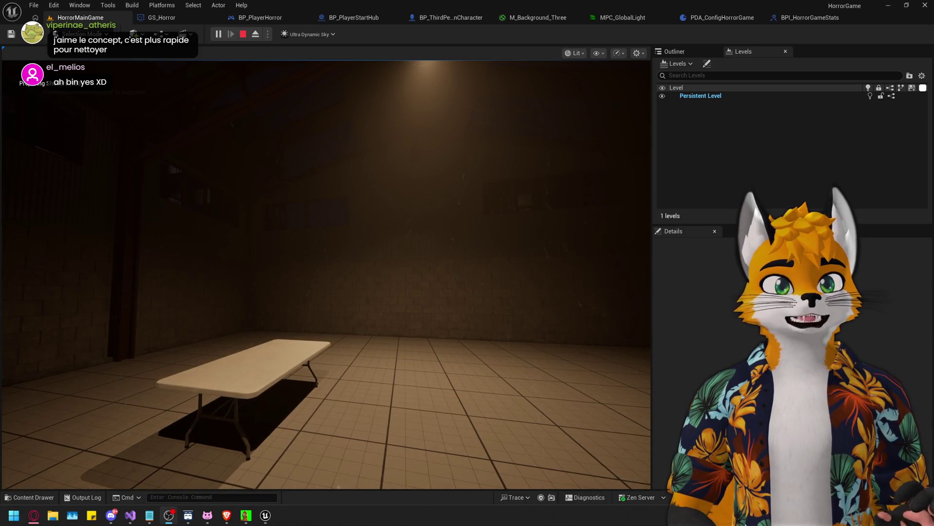
pyautogui.press('w')
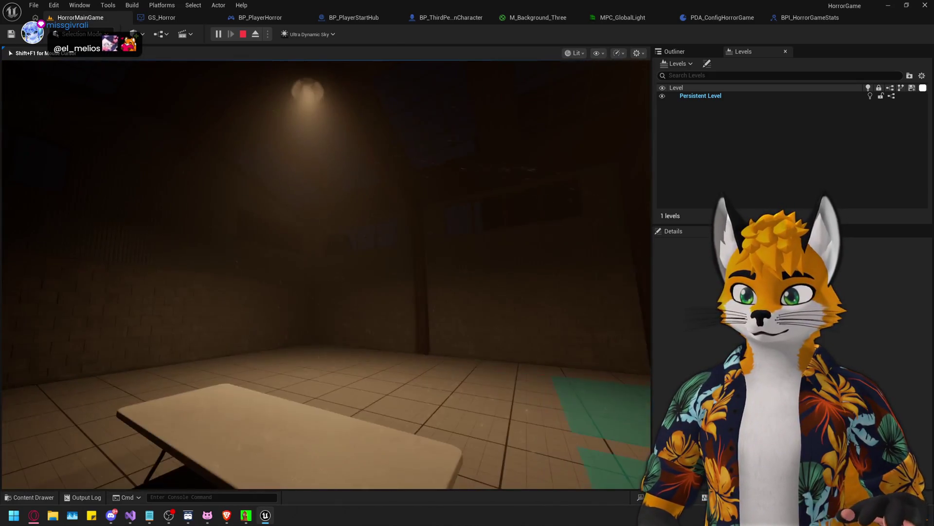
pyautogui.press('Escape')
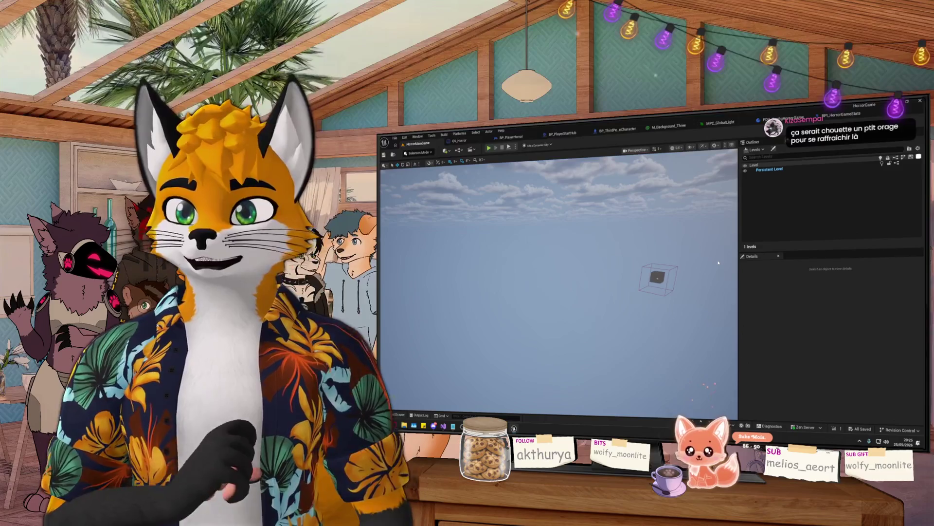
pyautogui.hotkey('alt', 'Tab')
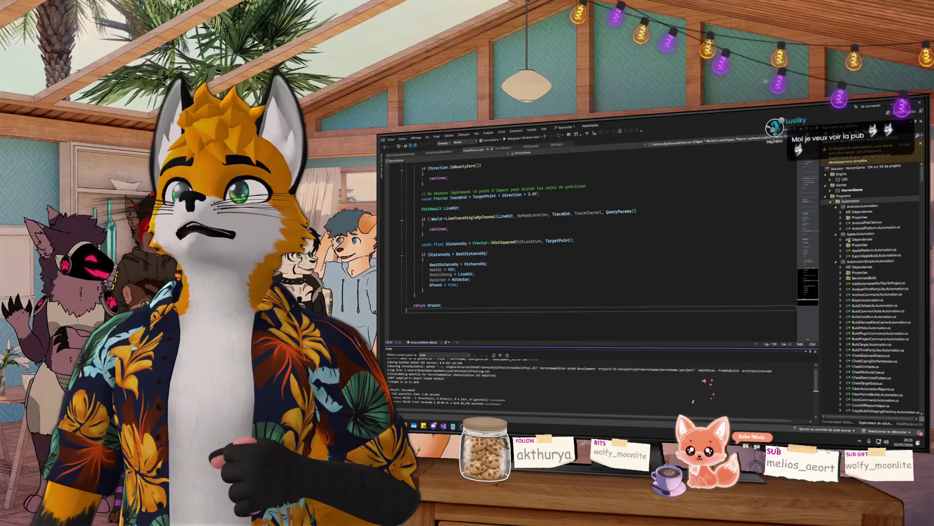